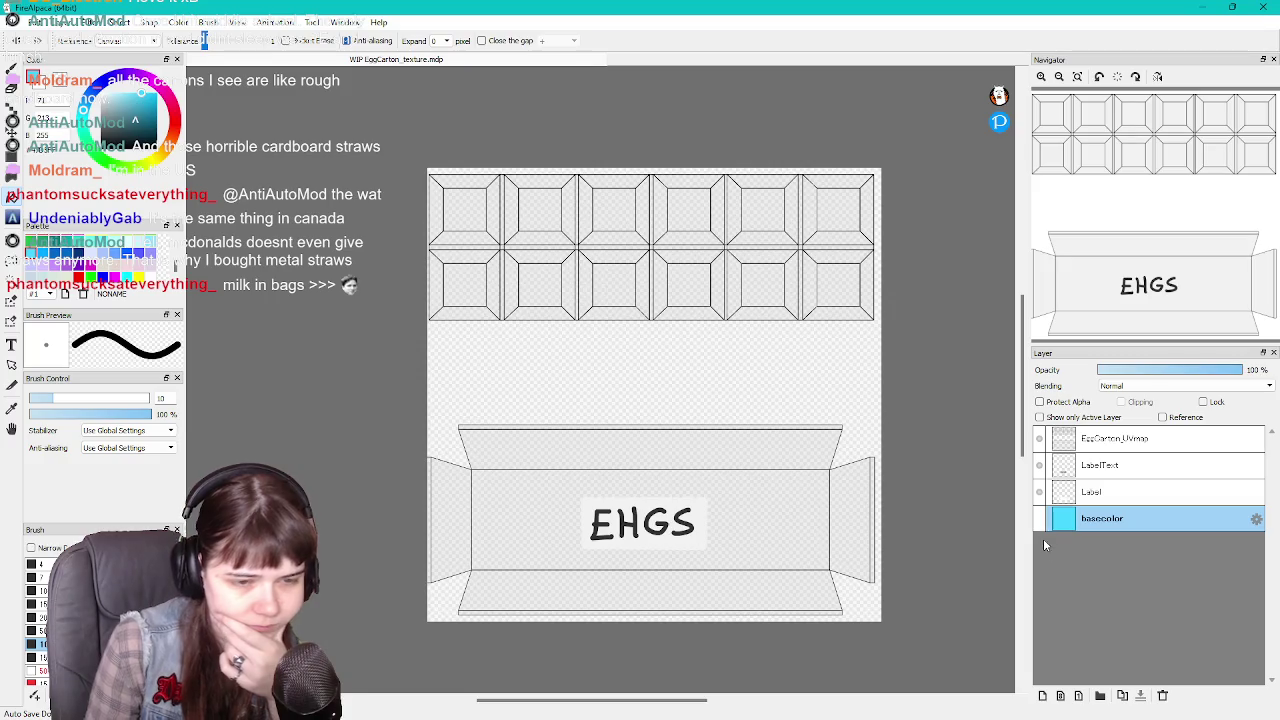
# Turn on the basecolor layer so the cyan base fill appears under the carton outlines.
pyautogui.click(1040, 518)
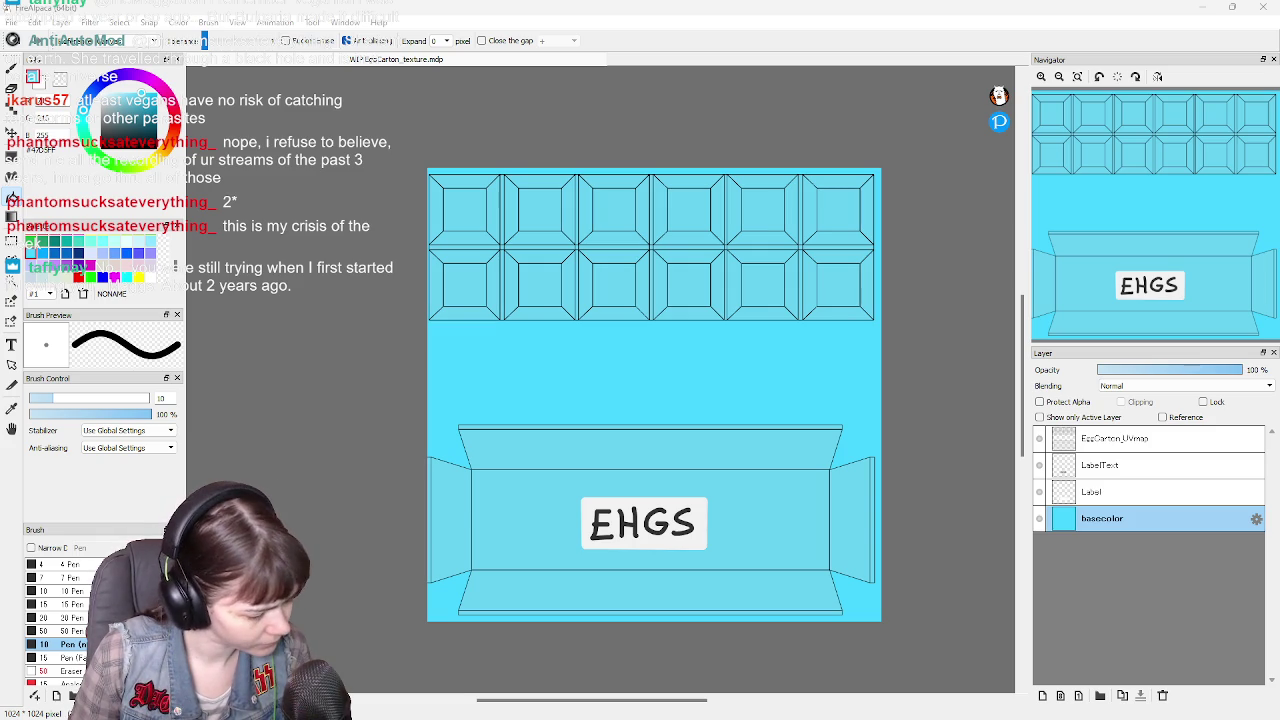
# Draw a short dark stroke along one of the carton's tile lines.
pyautogui.moveTo(499, 260); pyautogui.dragTo(499, 312)
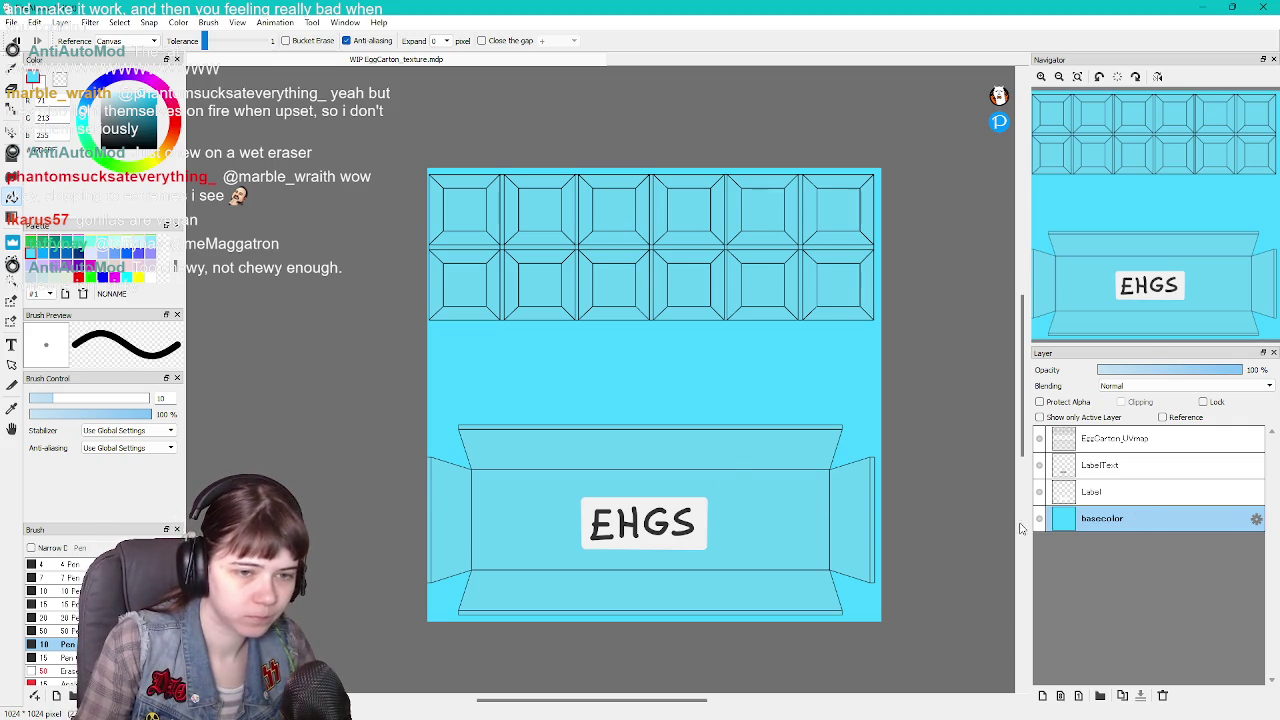
# Clear the cyan basecolor fill and hide the EggCarton_UVmap, LabelText and Label layers.
pyautogui.press('Delete')
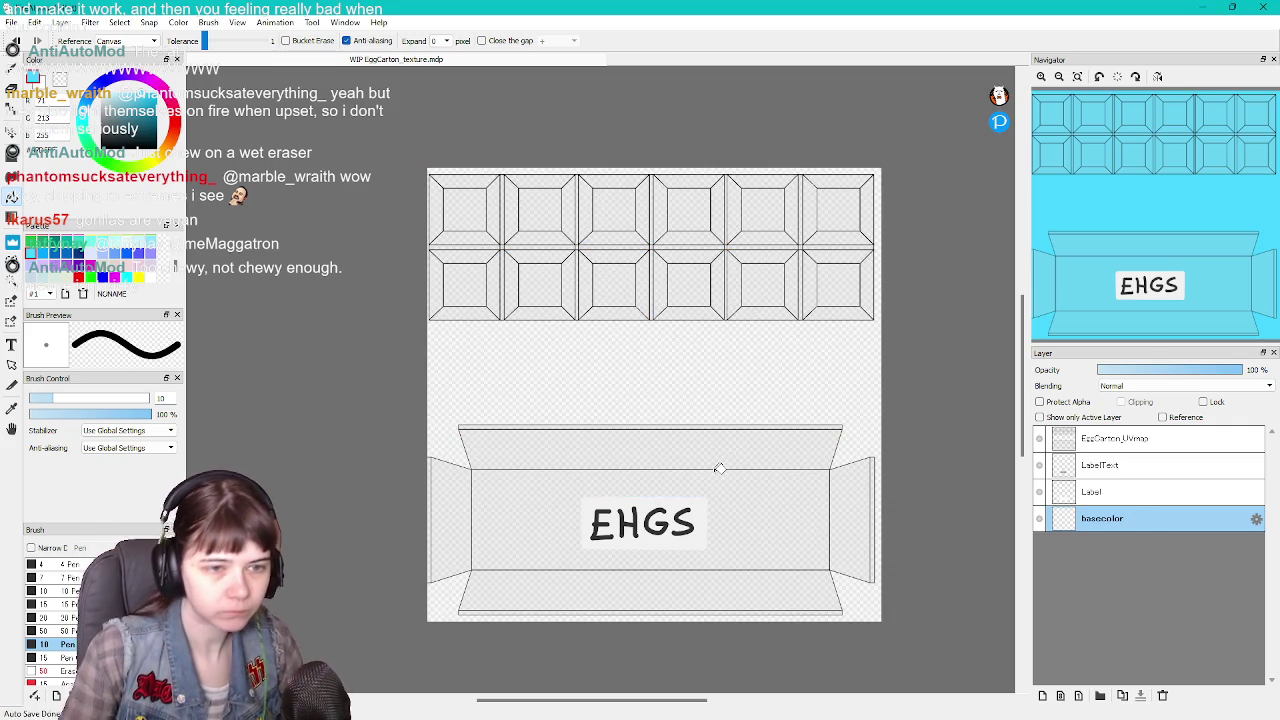
pyautogui.click(1039, 438)
pyautogui.click(1039, 465)
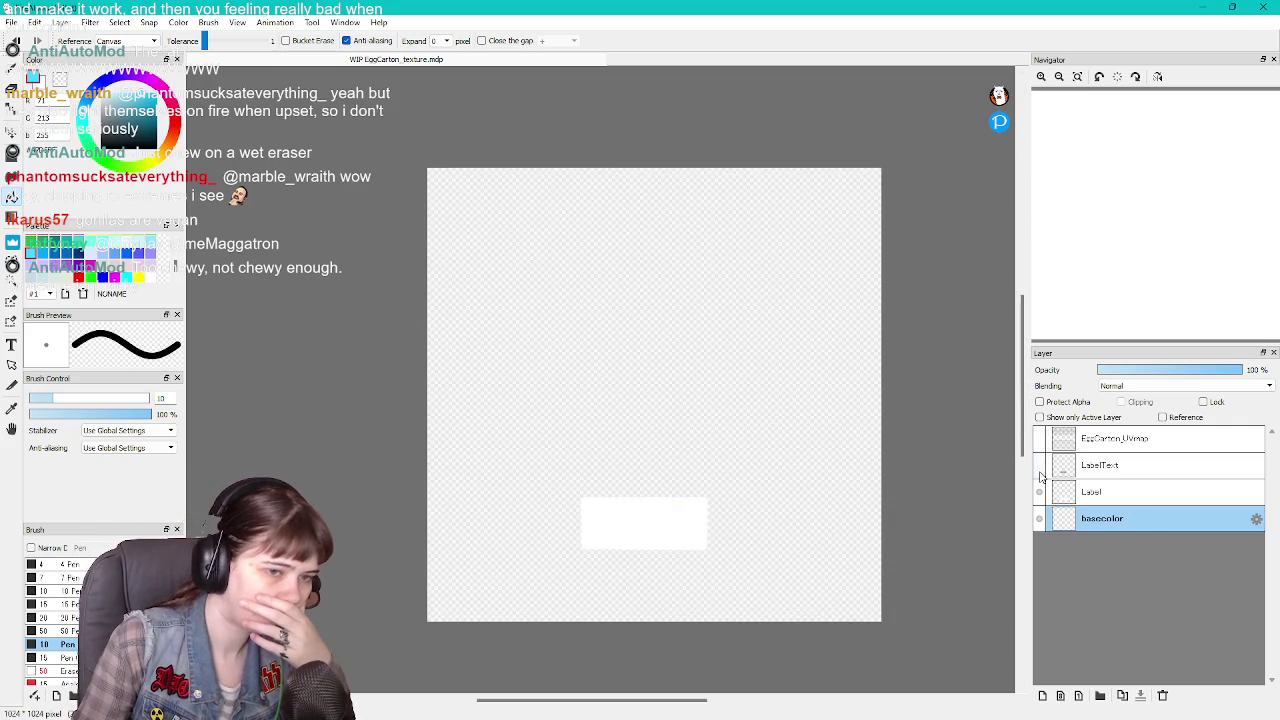
pyautogui.click(1039, 491)
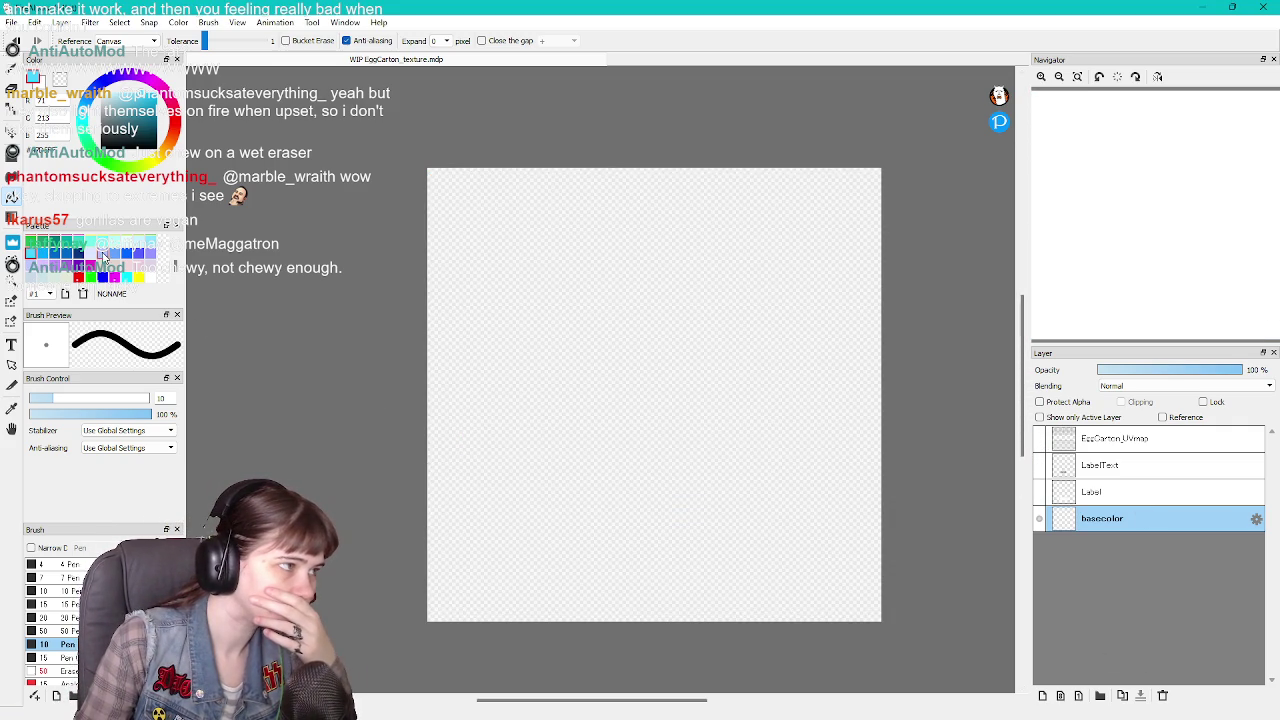
# Pick a peach pink from the Palette as the current colour.
pyautogui.moveTo(175, 267); pyautogui.dragTo(175, 249)
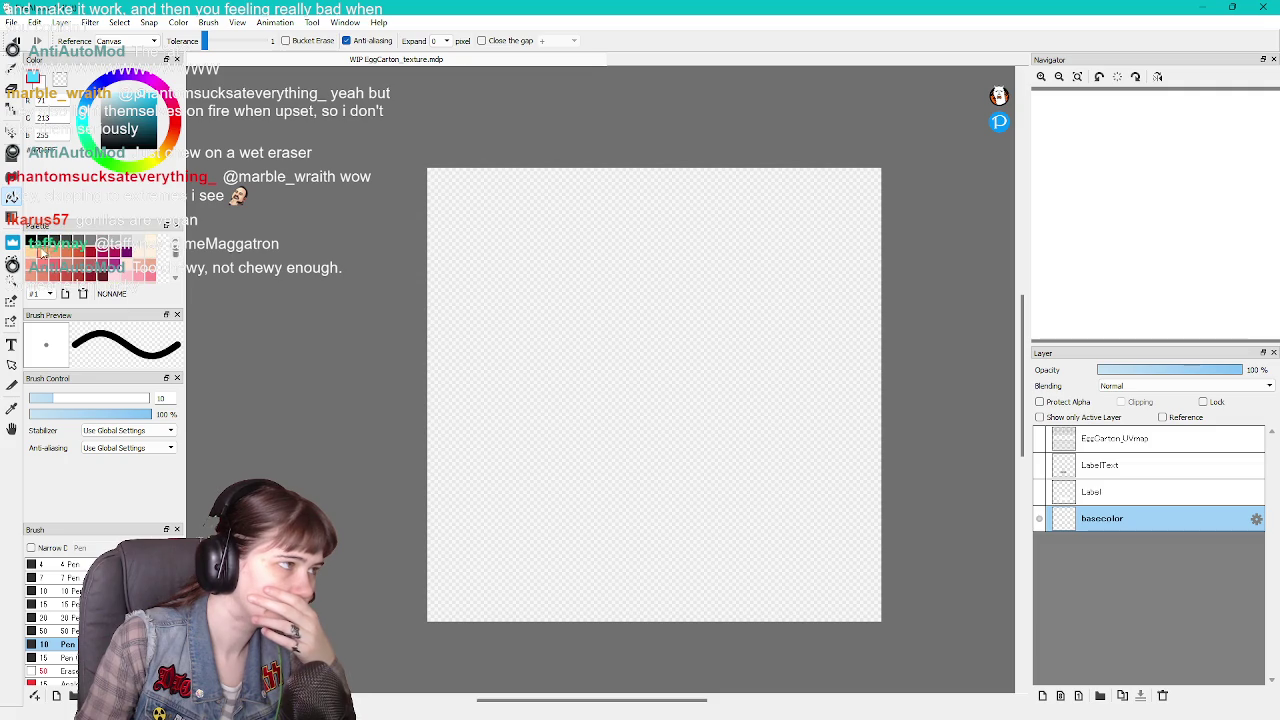
pyautogui.click(55, 253)
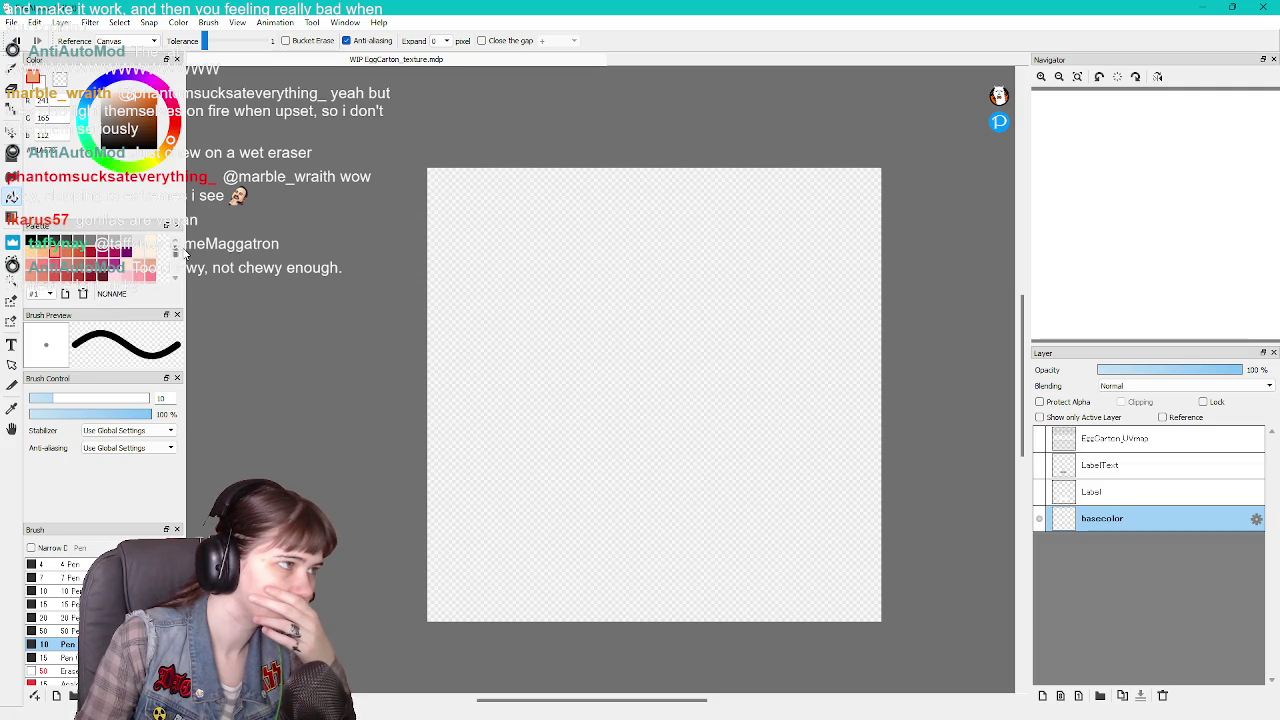
pyautogui.scroll(-3, 180, 255)
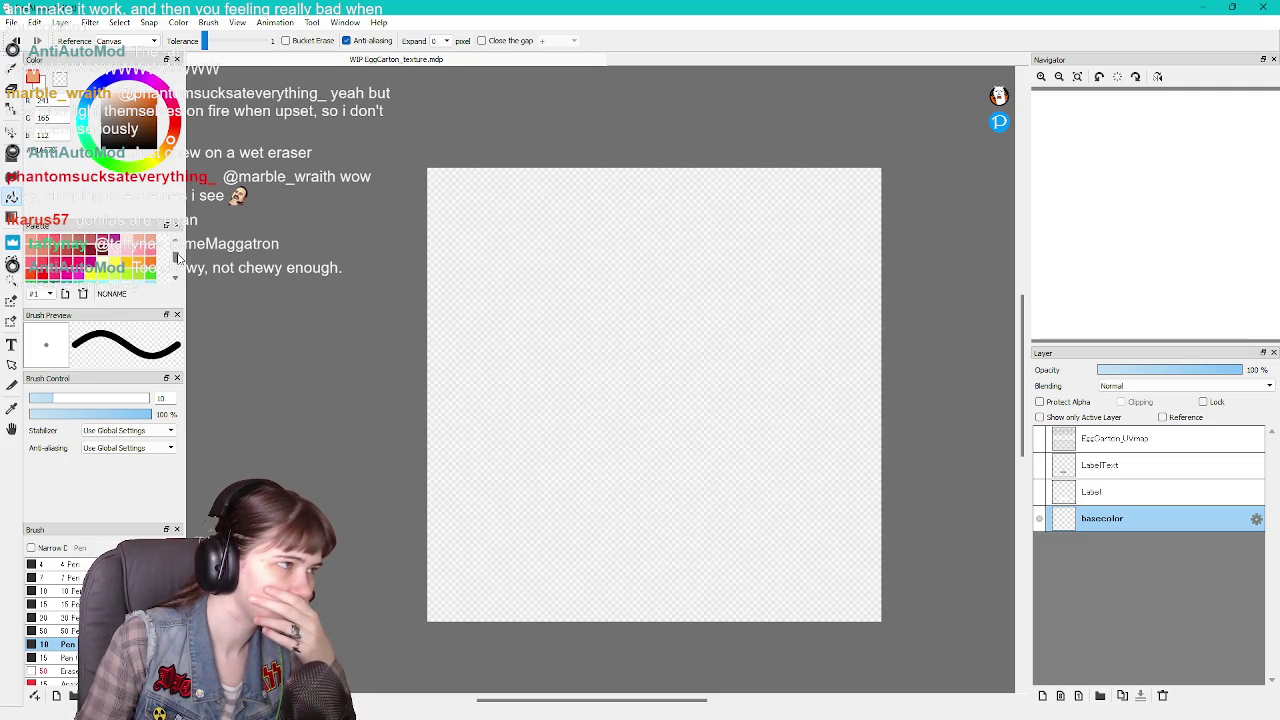
pyautogui.scroll(-2, 178, 258)
pyautogui.scroll(-2, 178, 258)
pyautogui.scroll(-2, 178, 260)
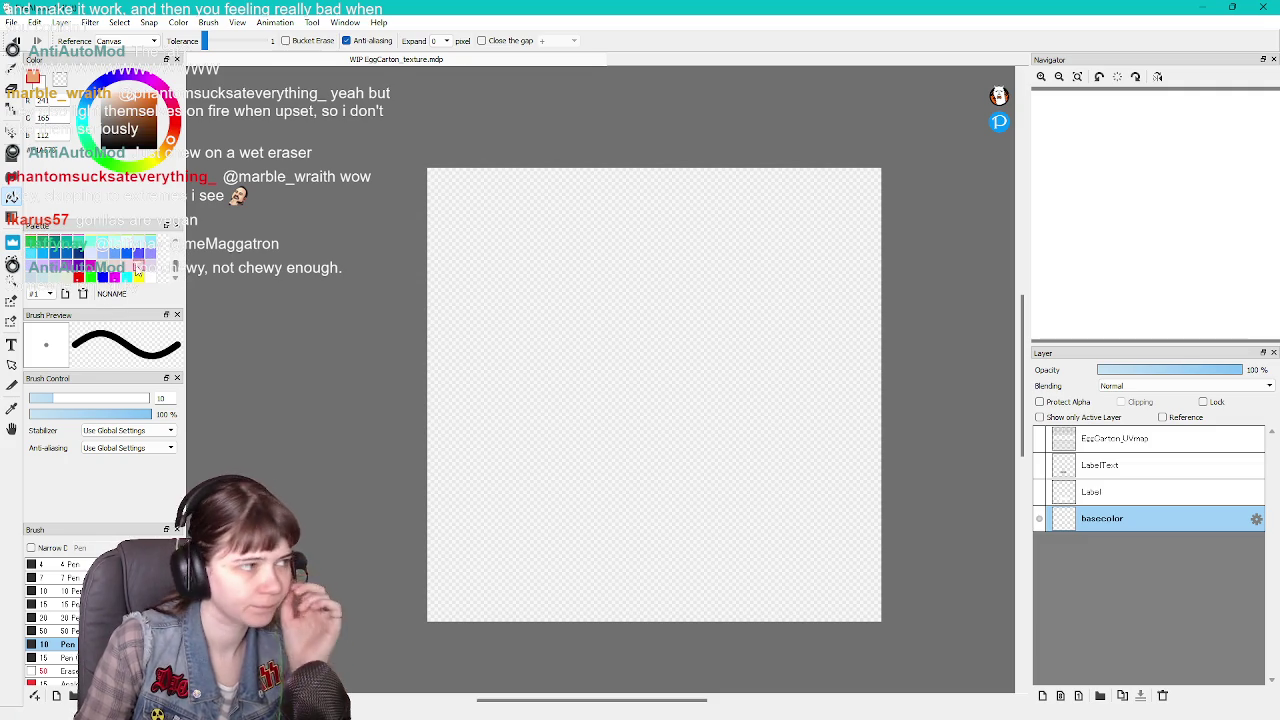
pyautogui.scroll(2, 137, 268)
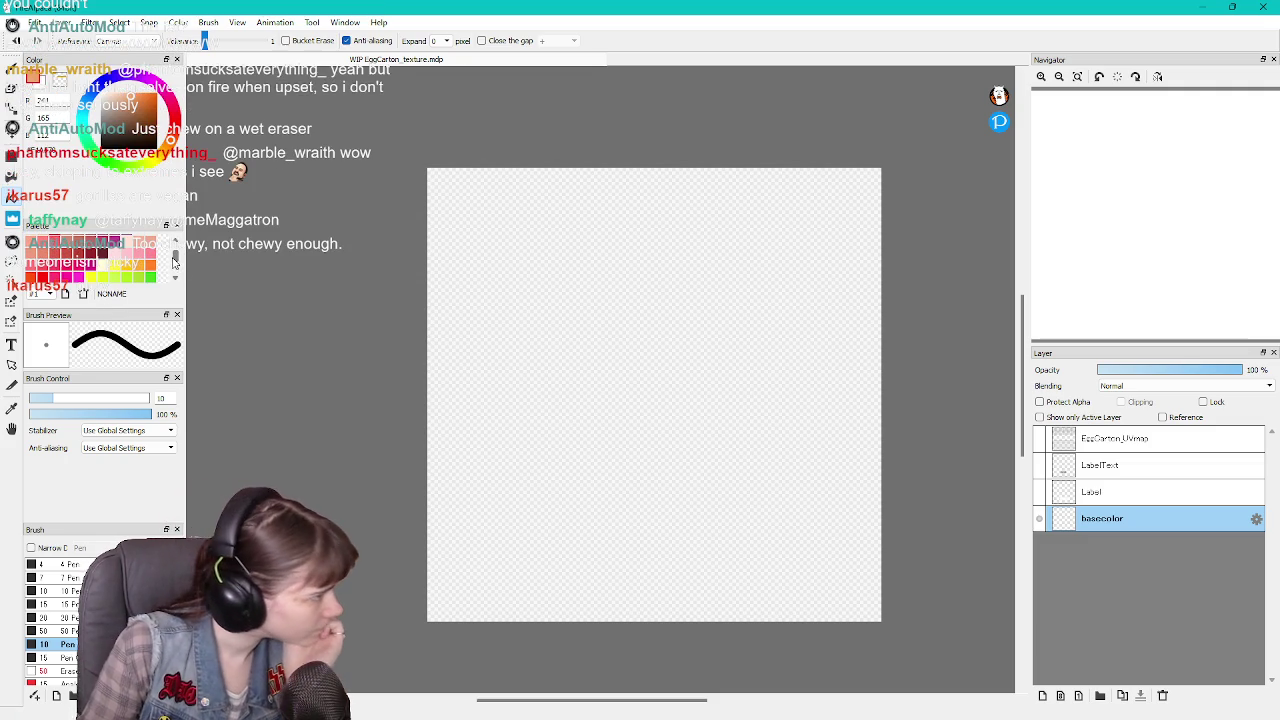
# Try salmon, dusty pink, orange-salmon and light pinkish grey bucket fills on the basecolor layer.
pyautogui.click(589, 374)
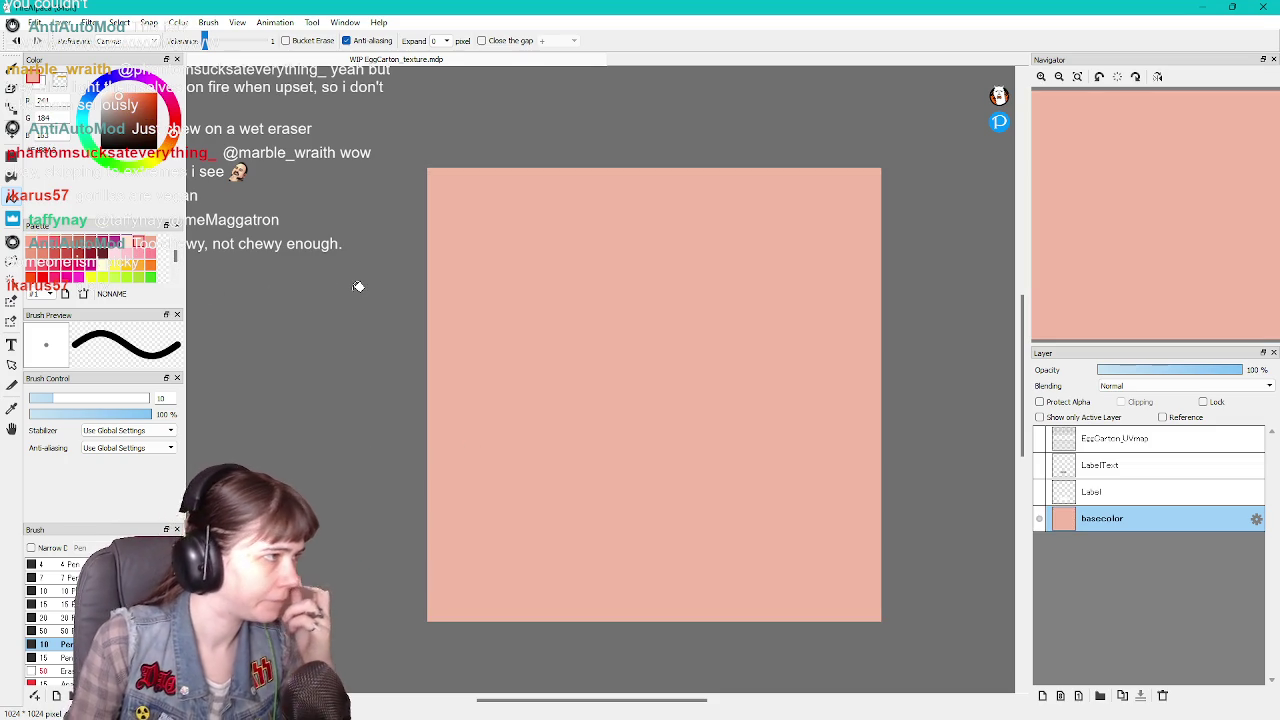
pyautogui.click(549, 323)
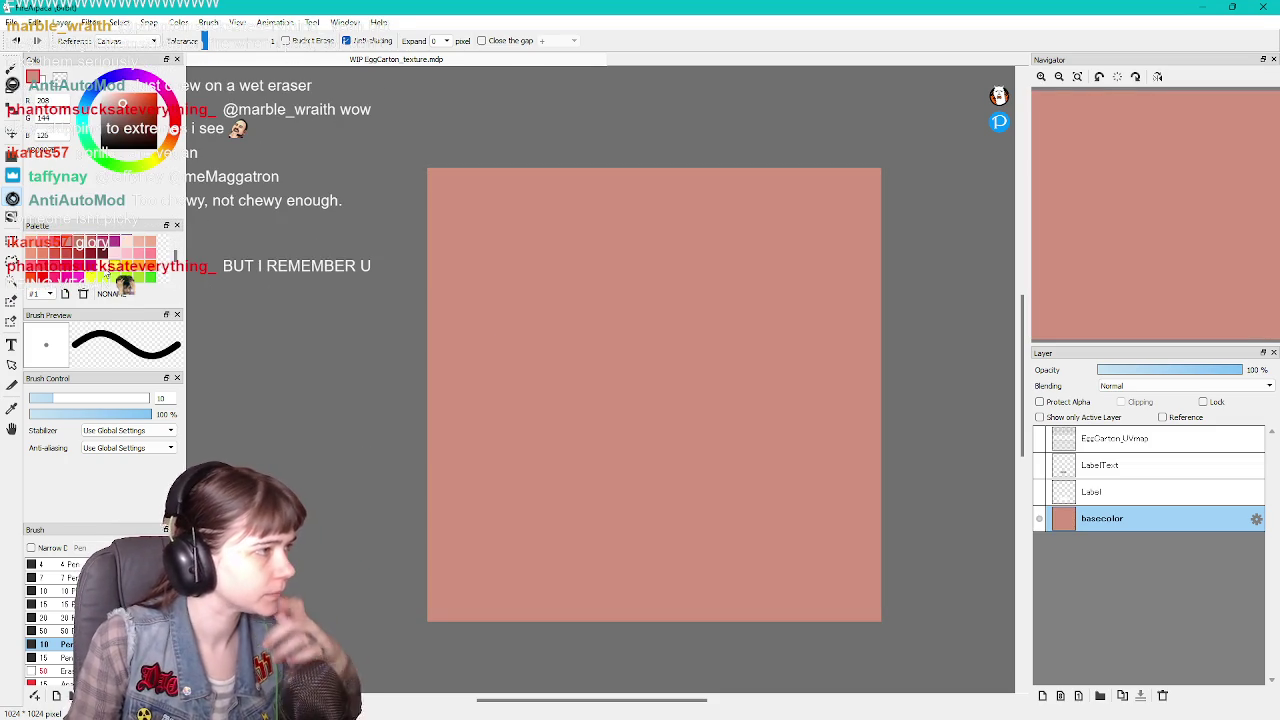
pyautogui.click(430, 289)
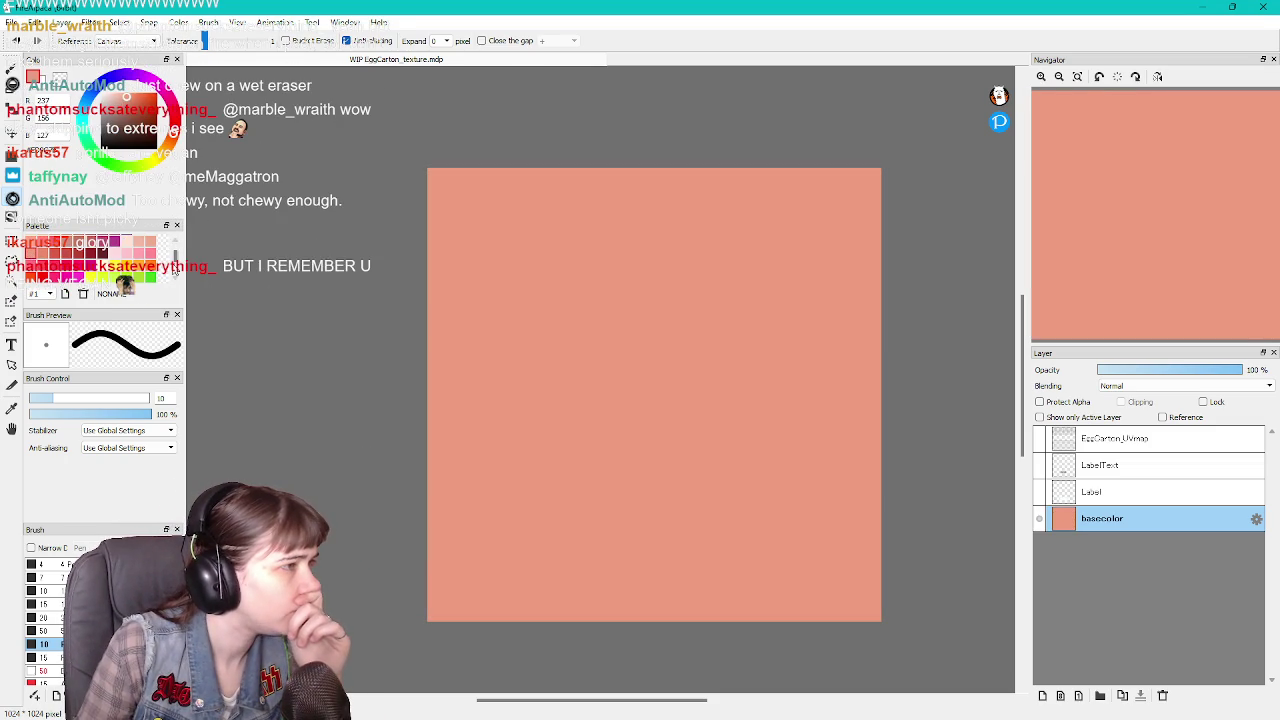
pyautogui.scroll(-2, 150, 265)
pyautogui.scroll(-2, 150, 265)
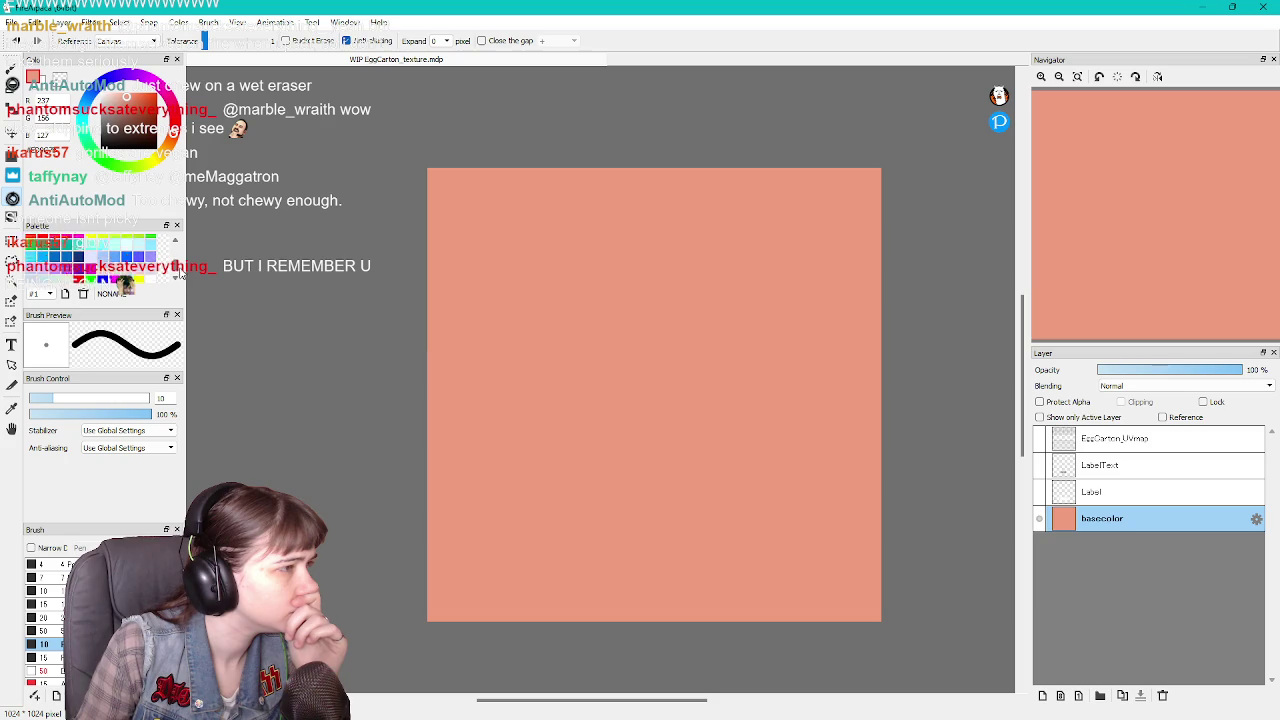
pyautogui.click(139, 277)
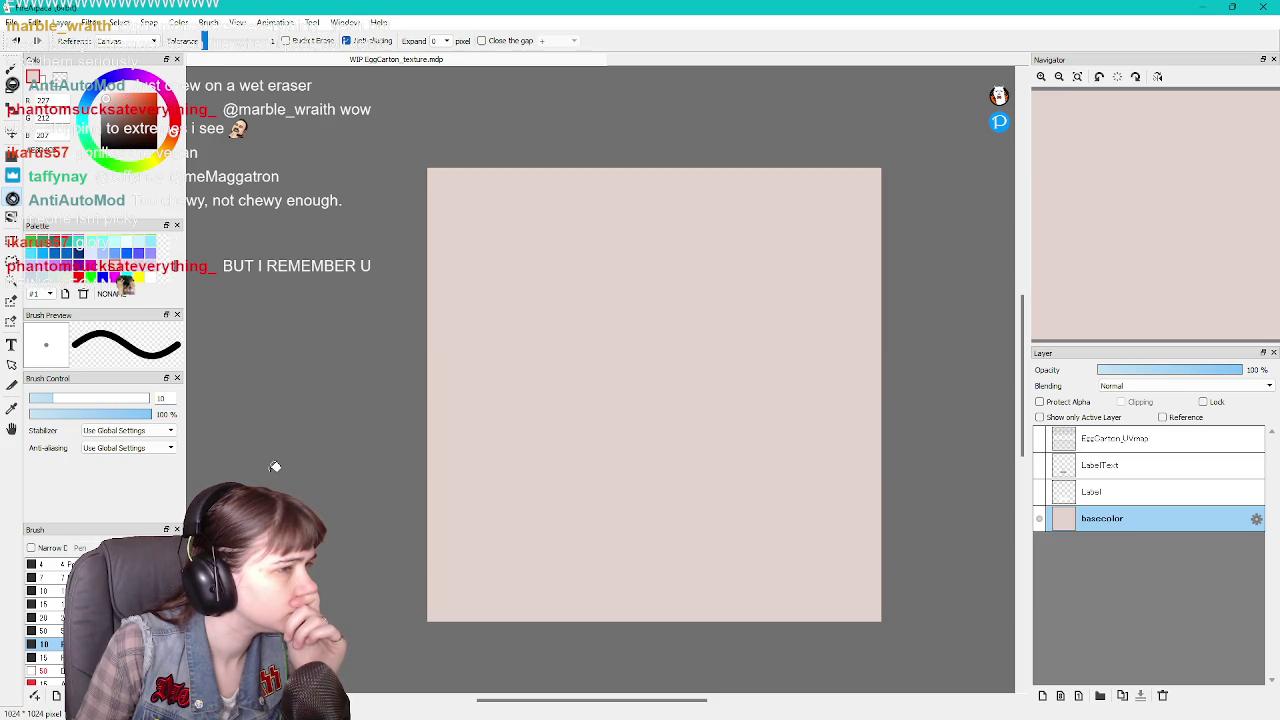
pyautogui.click(551, 345)
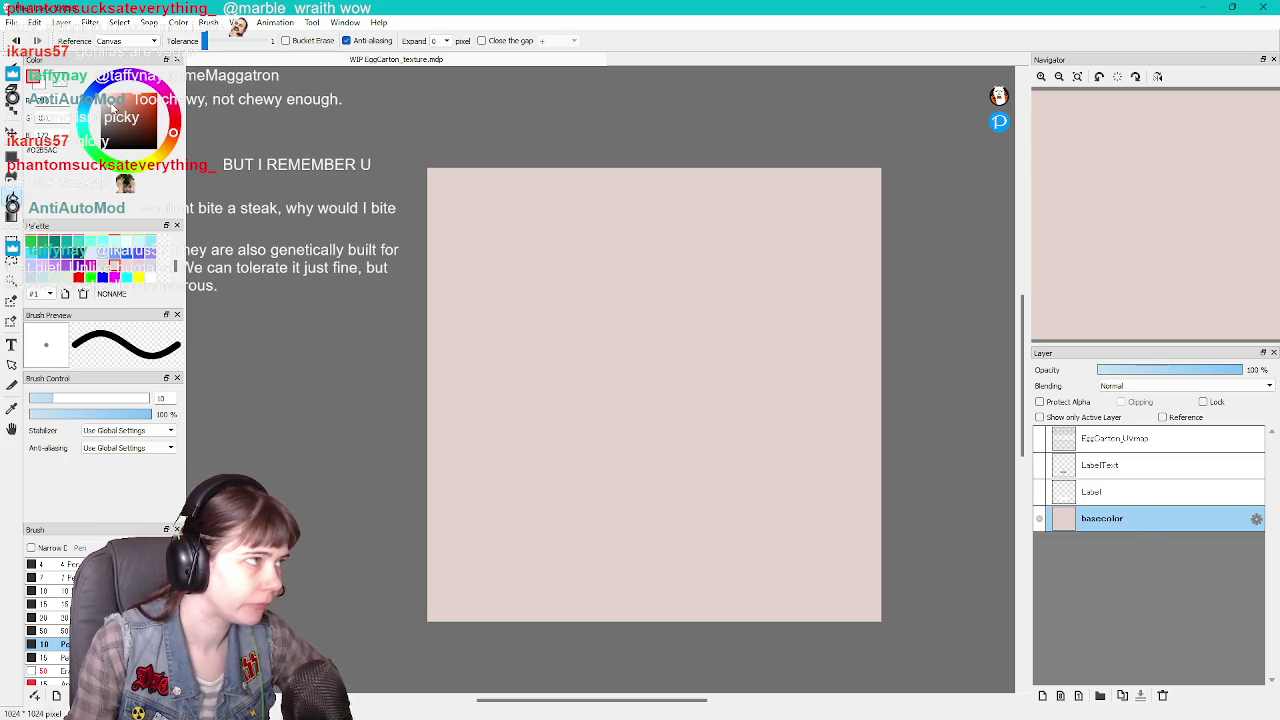
# Adjust the colour and refill the basecolor layer with a pale dusty pink.
pyautogui.moveTo(116, 104); pyautogui.dragTo(113, 108)
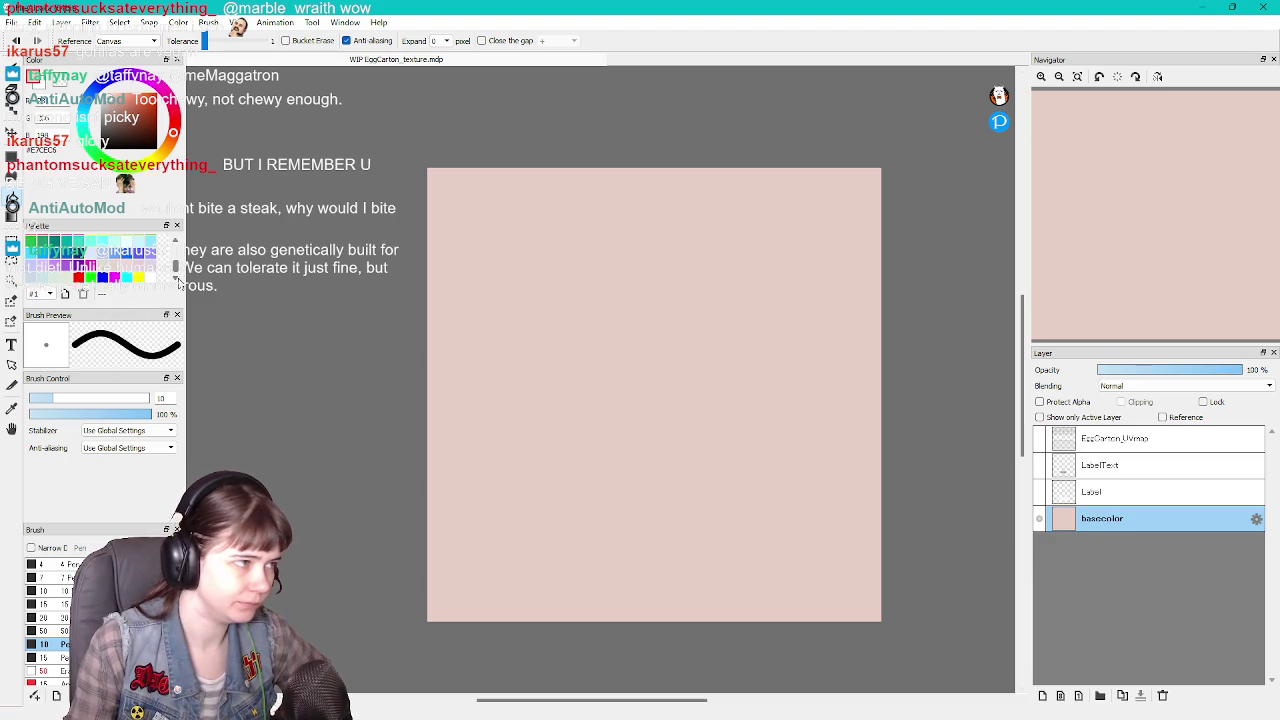
pyautogui.moveTo(175, 268)
pyautogui.mouseDown()
pyautogui.moveTo(175, 280)
pyautogui.moveTo(175, 250)
pyautogui.mouseUp()
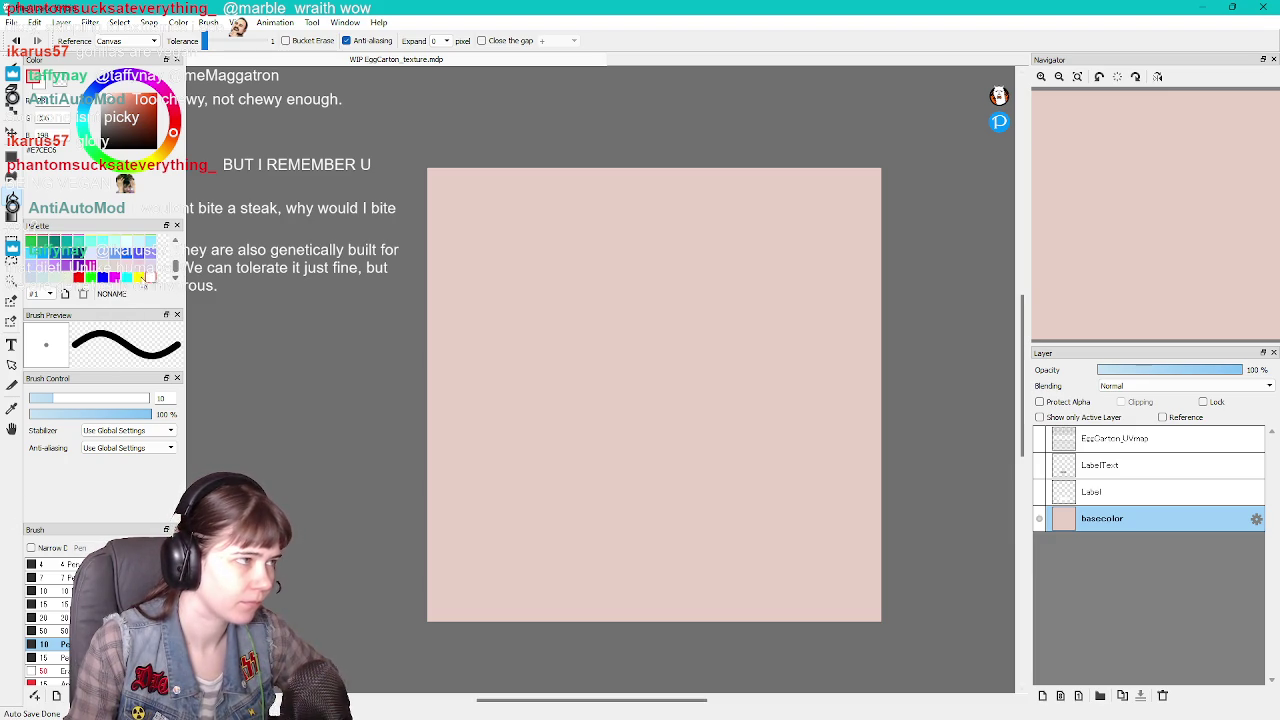
pyautogui.click(103, 265)
pyautogui.click(609, 334)
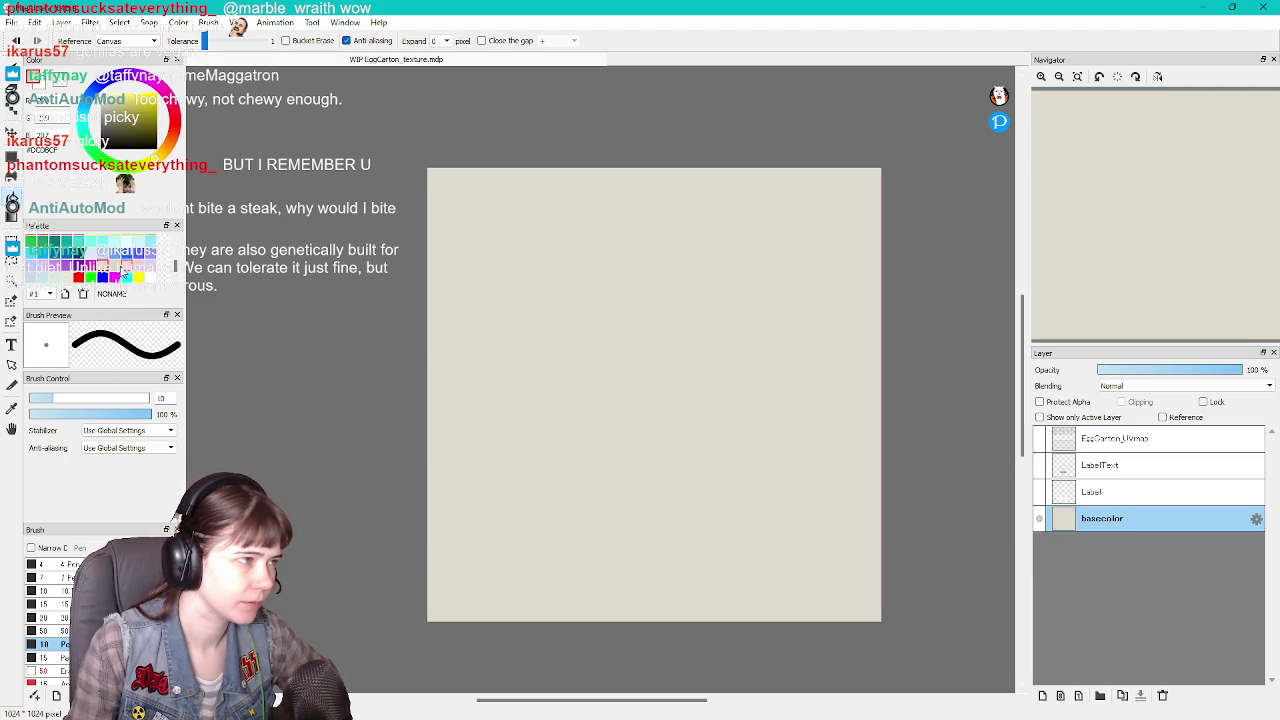
pyautogui.click(114, 265)
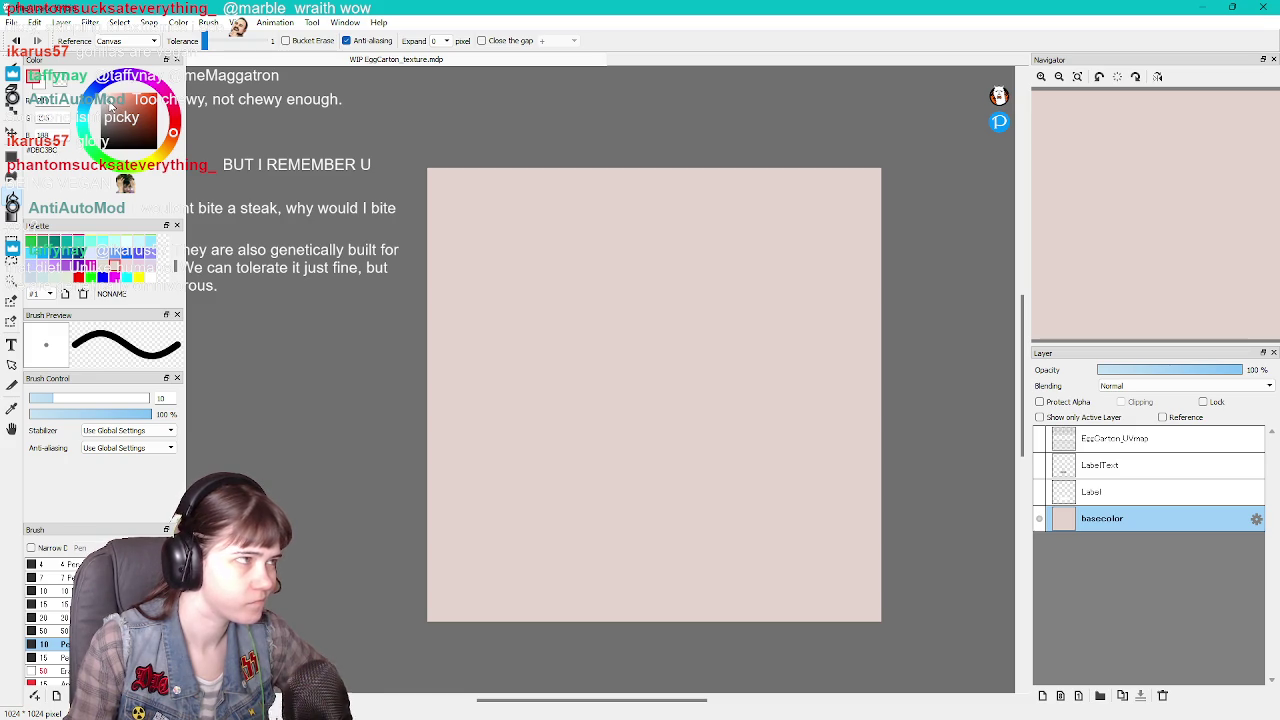
pyautogui.click(511, 327)
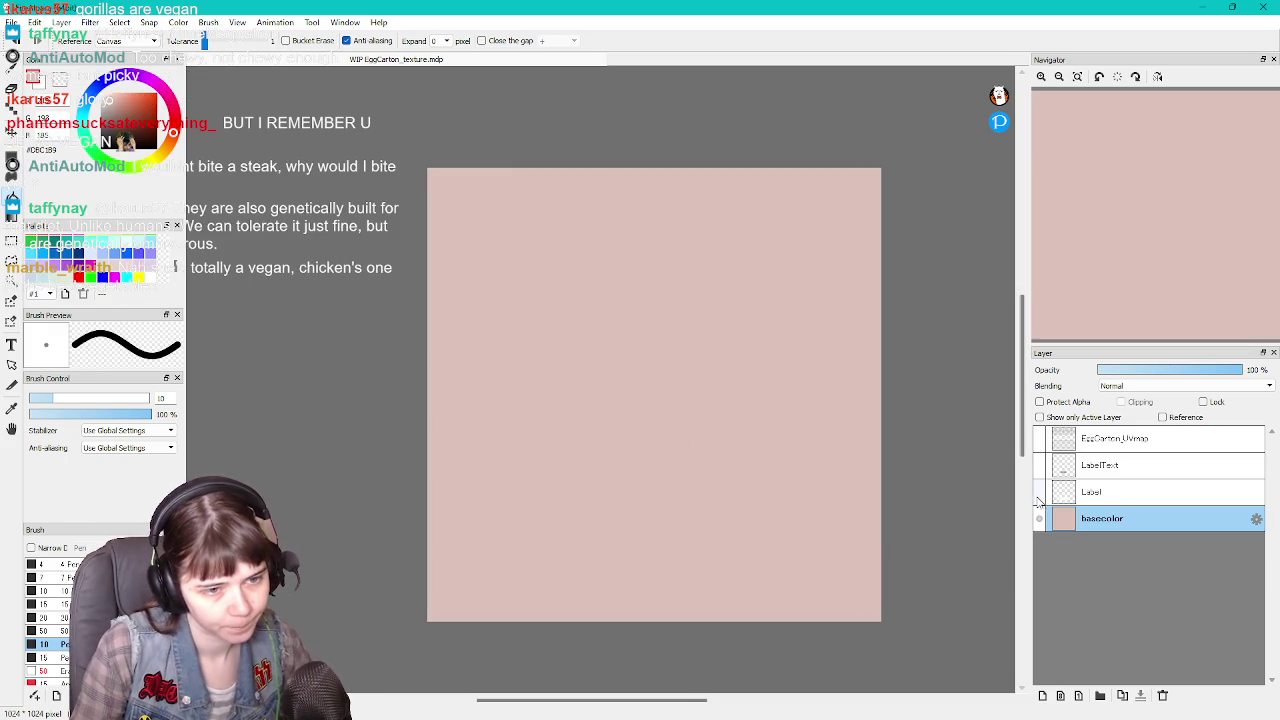
# Show the Label, LabelText and EggCarton_UVmap layers again over the pink base.
pyautogui.click(1040, 492)
pyautogui.click(1040, 466)
pyautogui.click(1040, 438)
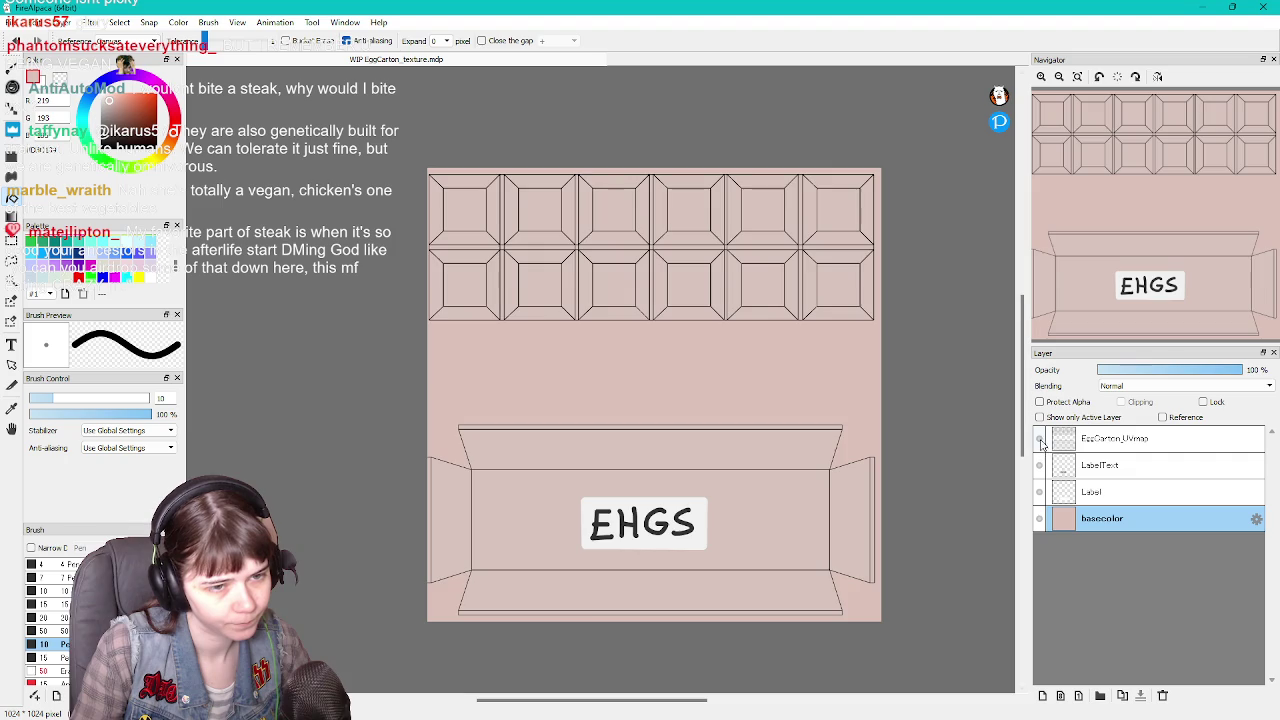
# Export the pink texture as a 24-bit PNG with the UV map hidden, then show it again.
pyautogui.click(1040, 438)
pyautogui.click(12, 22)
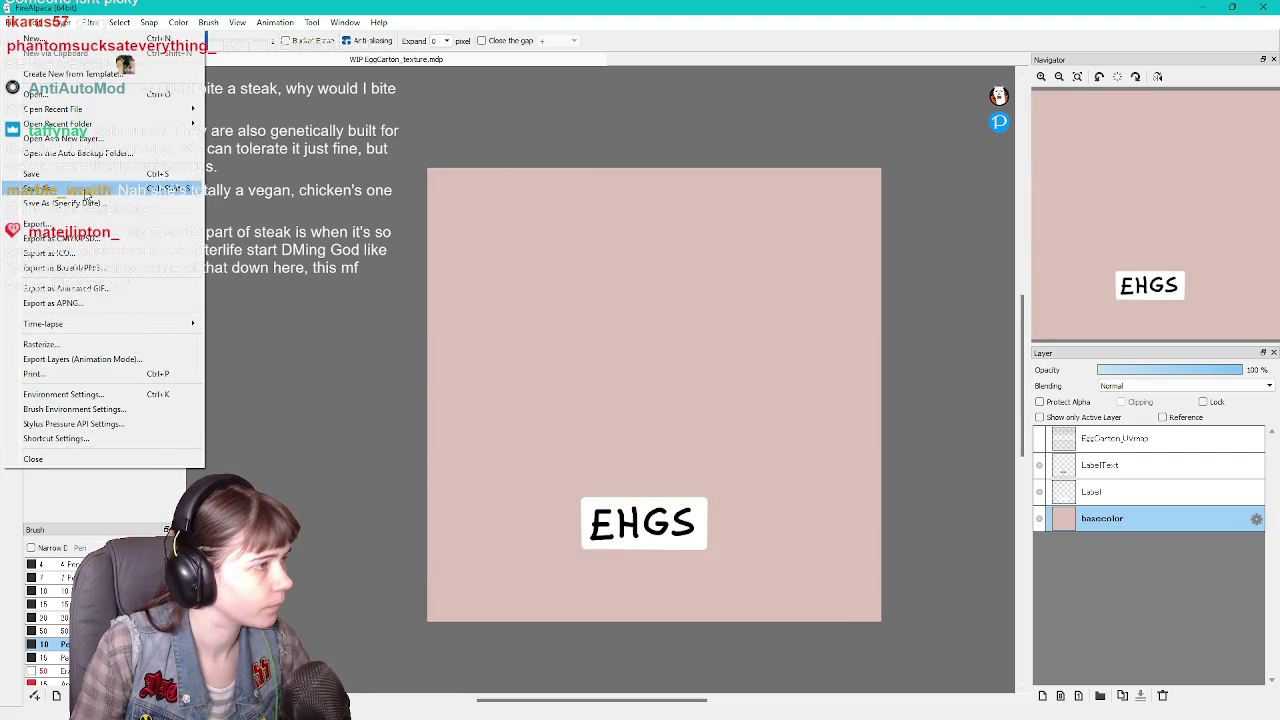
pyautogui.click(75, 228)
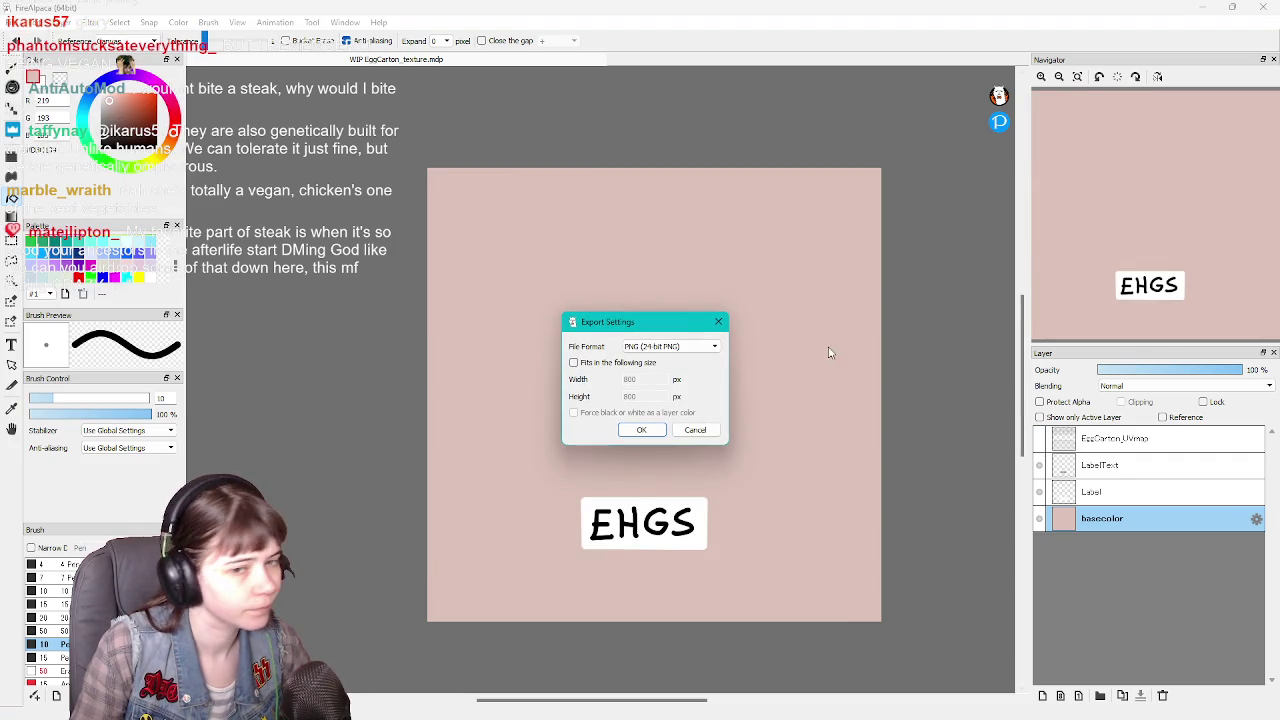
pyautogui.click(648, 432)
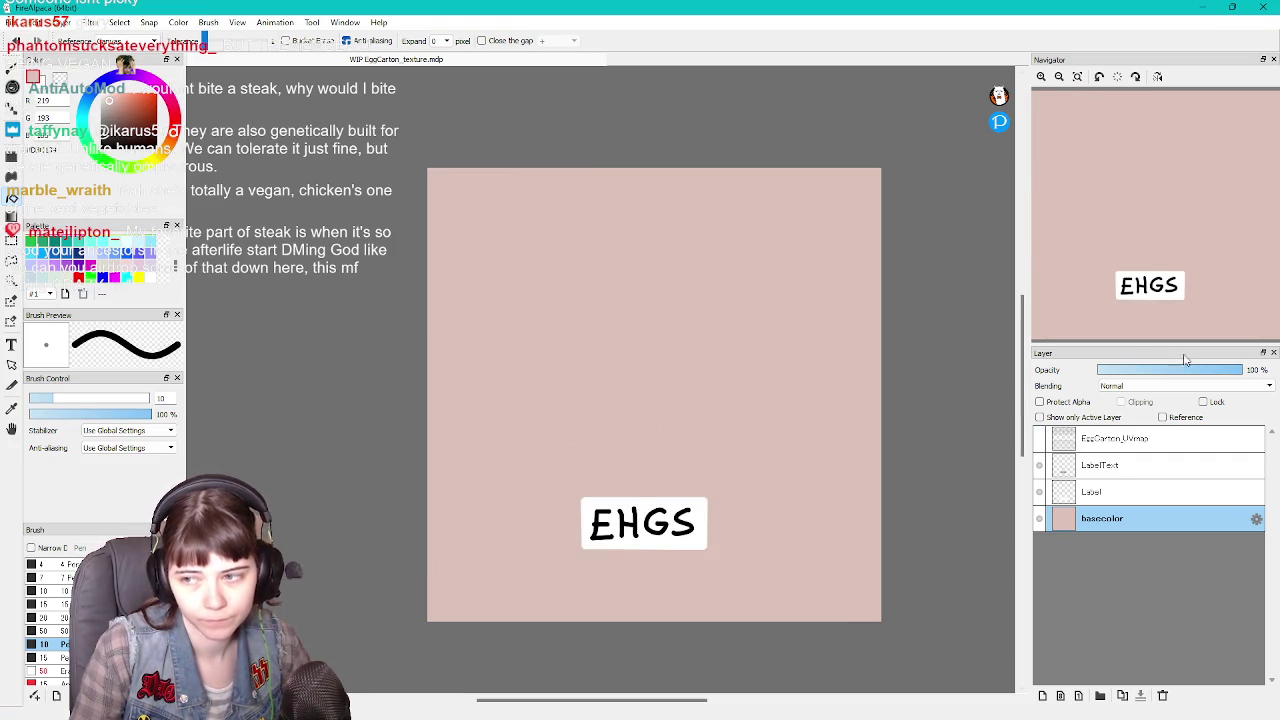
pyautogui.click(1039, 438)
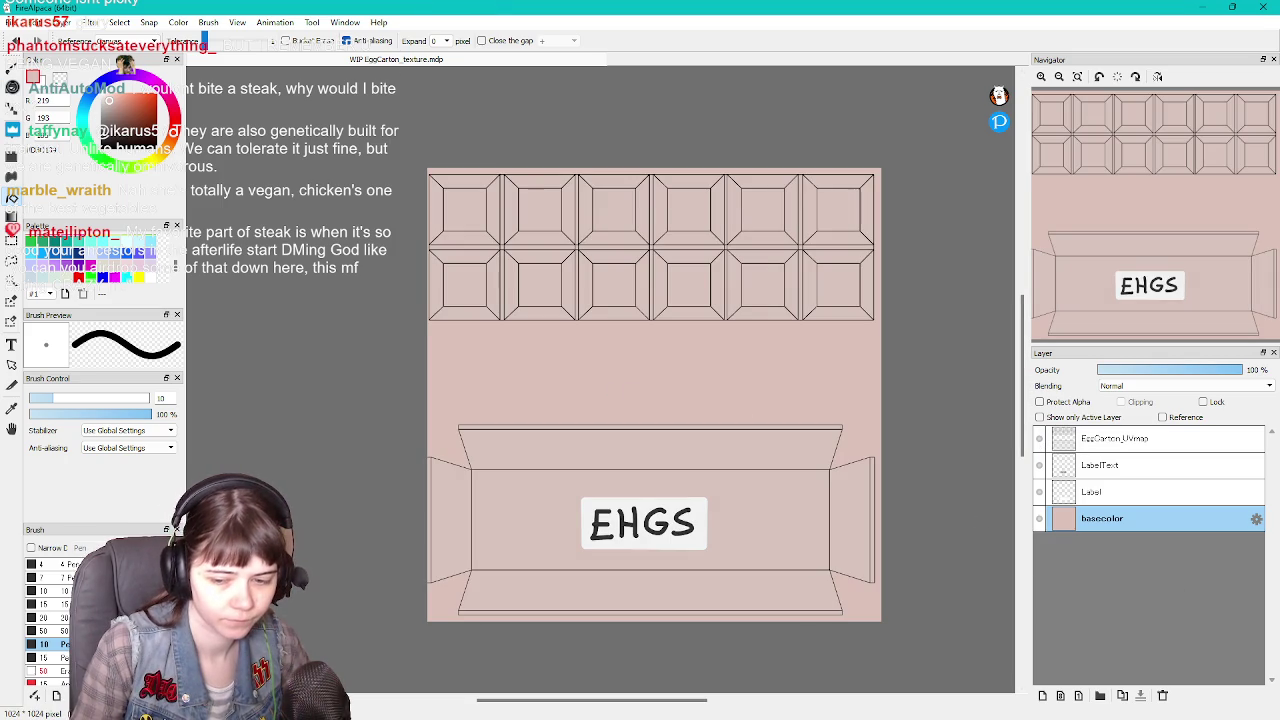
pyautogui.hotkey('alt', 'Tab')
# Reimport EggCarton_texture from the Content Drawer and move the view closer to the carton.
pyautogui.hotkey('ctrl', 'space')
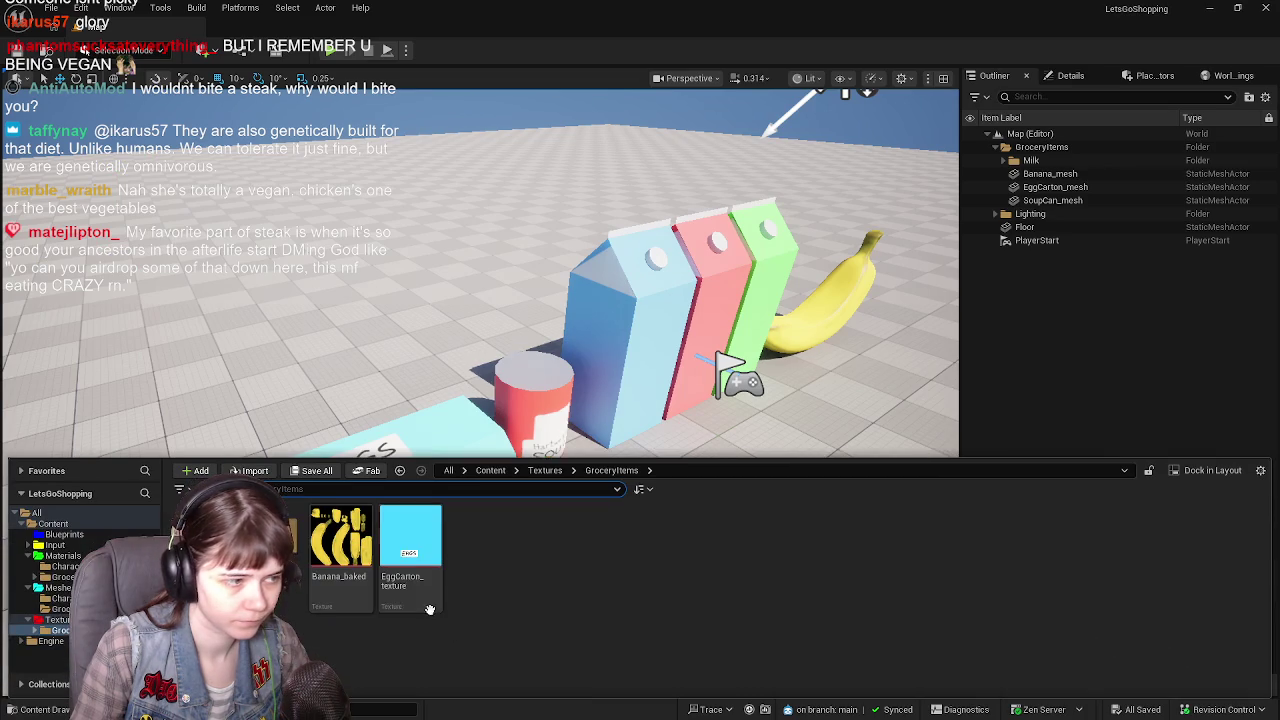
pyautogui.rightClick(400, 545)
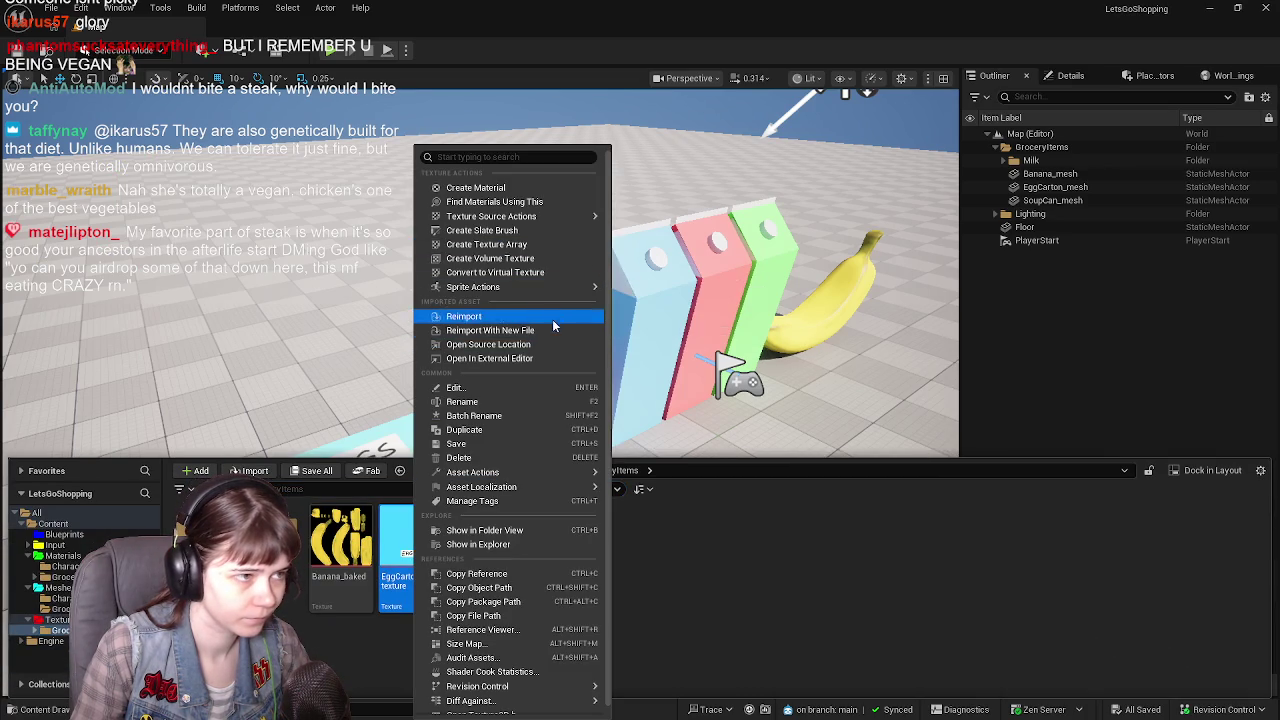
pyautogui.click(497, 316)
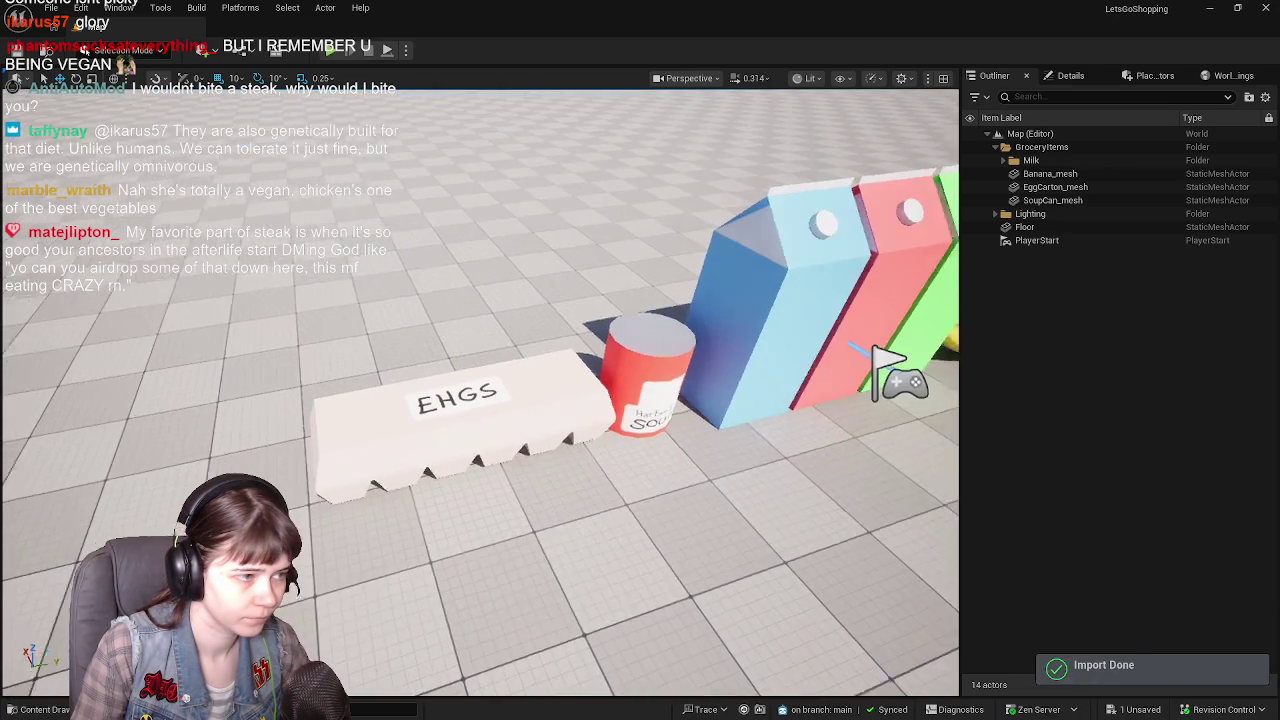
pyautogui.moveTo(407, 581); pyautogui.dragTo(407, 581, button='right')
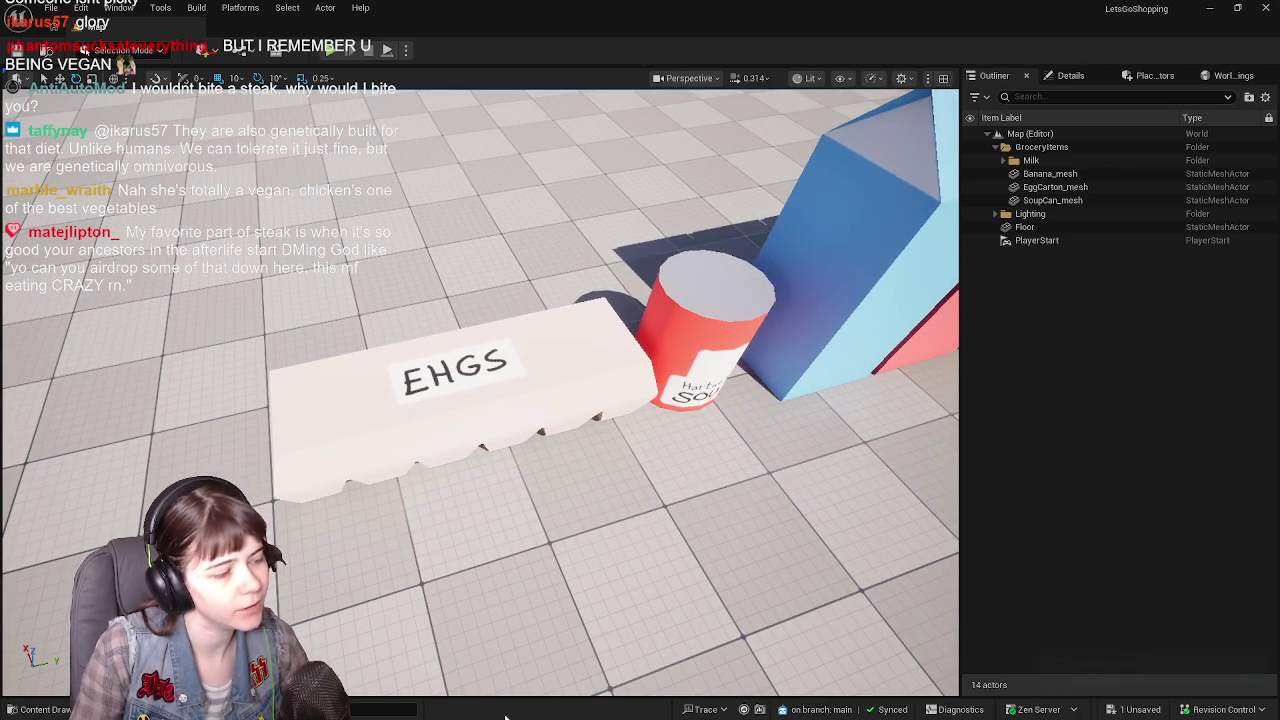
# Save the reimported EggCarton_texture asset with Save Selected.
pyautogui.hotkey('ctrl', 'space')
pyautogui.click(312, 471)
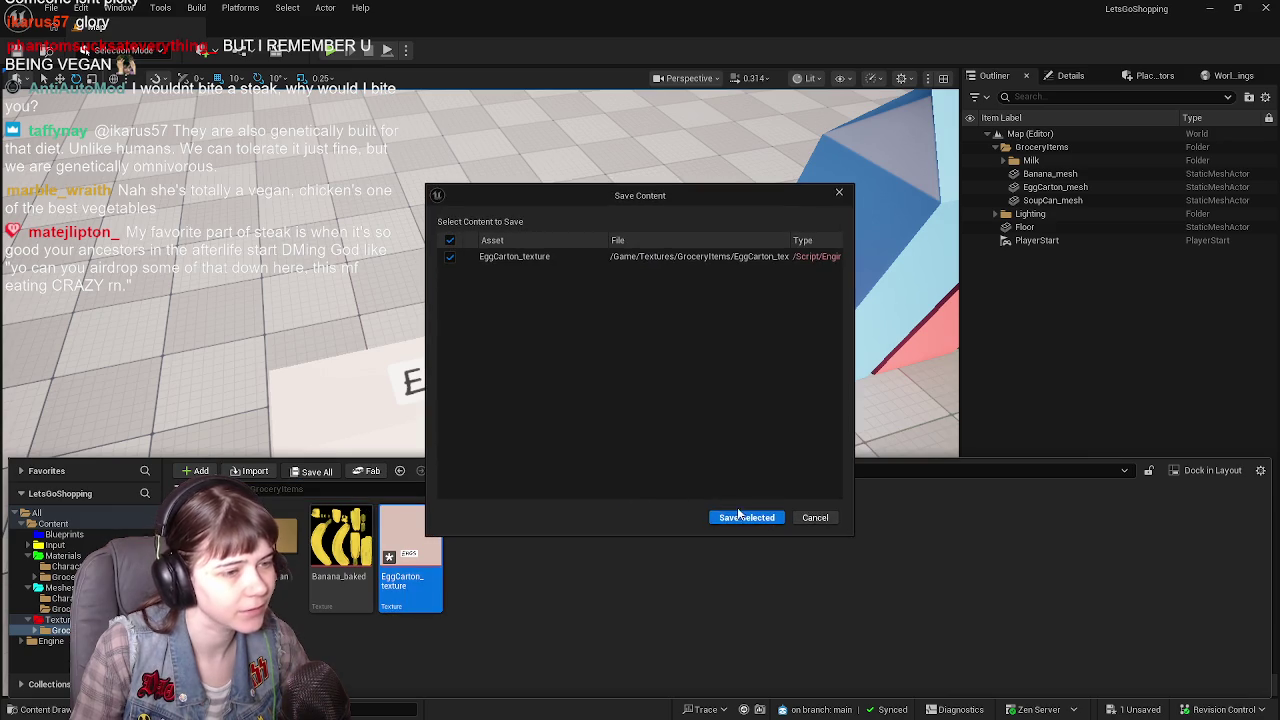
pyautogui.click(740, 508)
pyautogui.moveTo(508, 394); pyautogui.dragTo(508, 394, button='right')
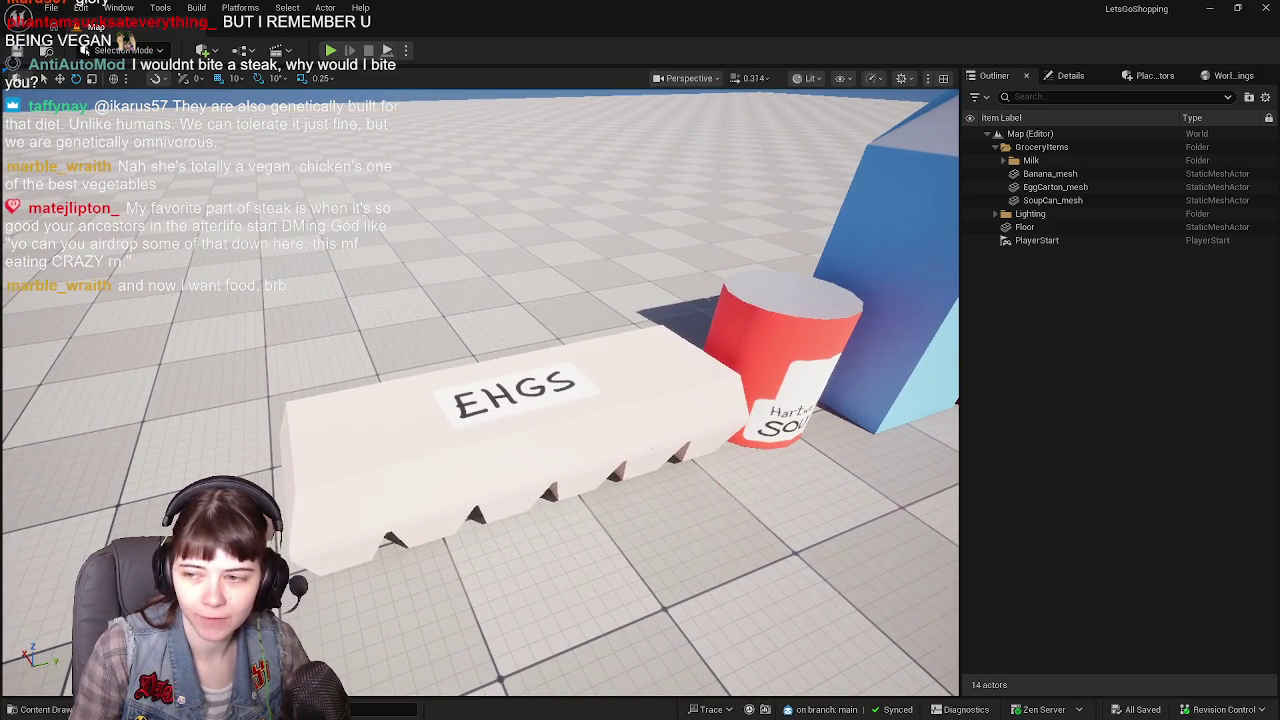
pyautogui.moveTo(508, 394); pyautogui.dragTo(510, 394, button='right')
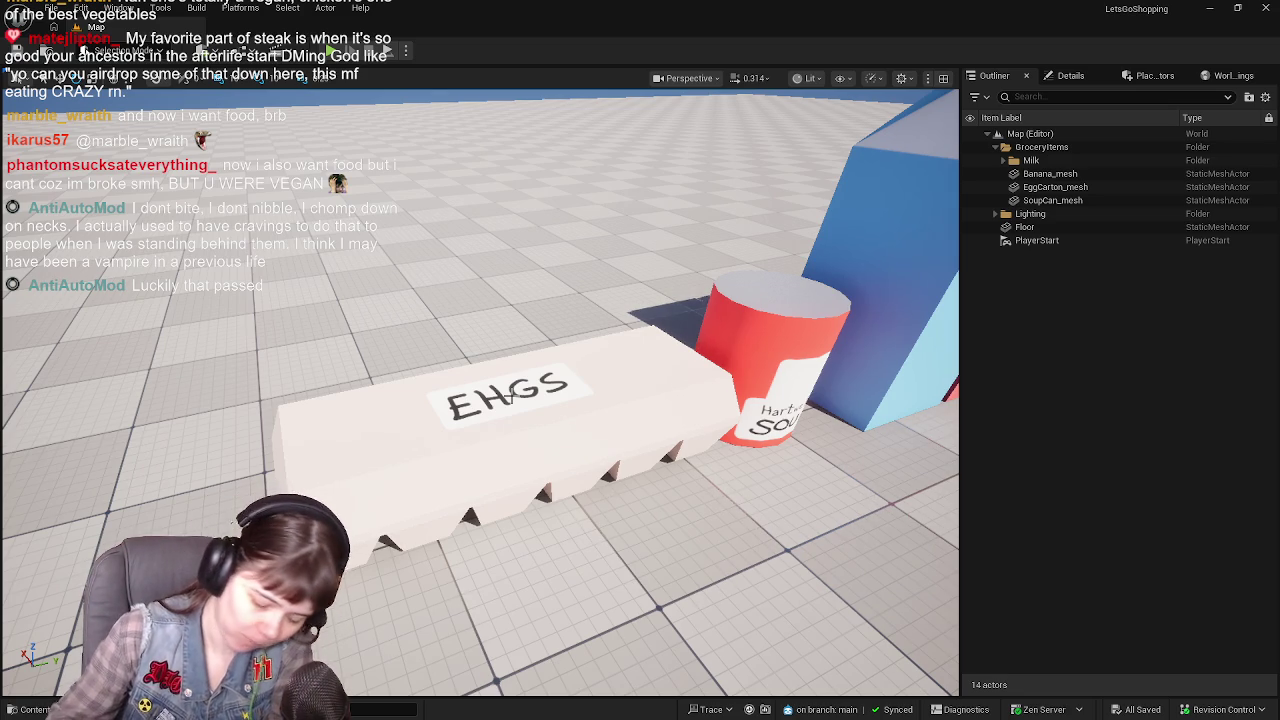
pyautogui.click(42, 709)
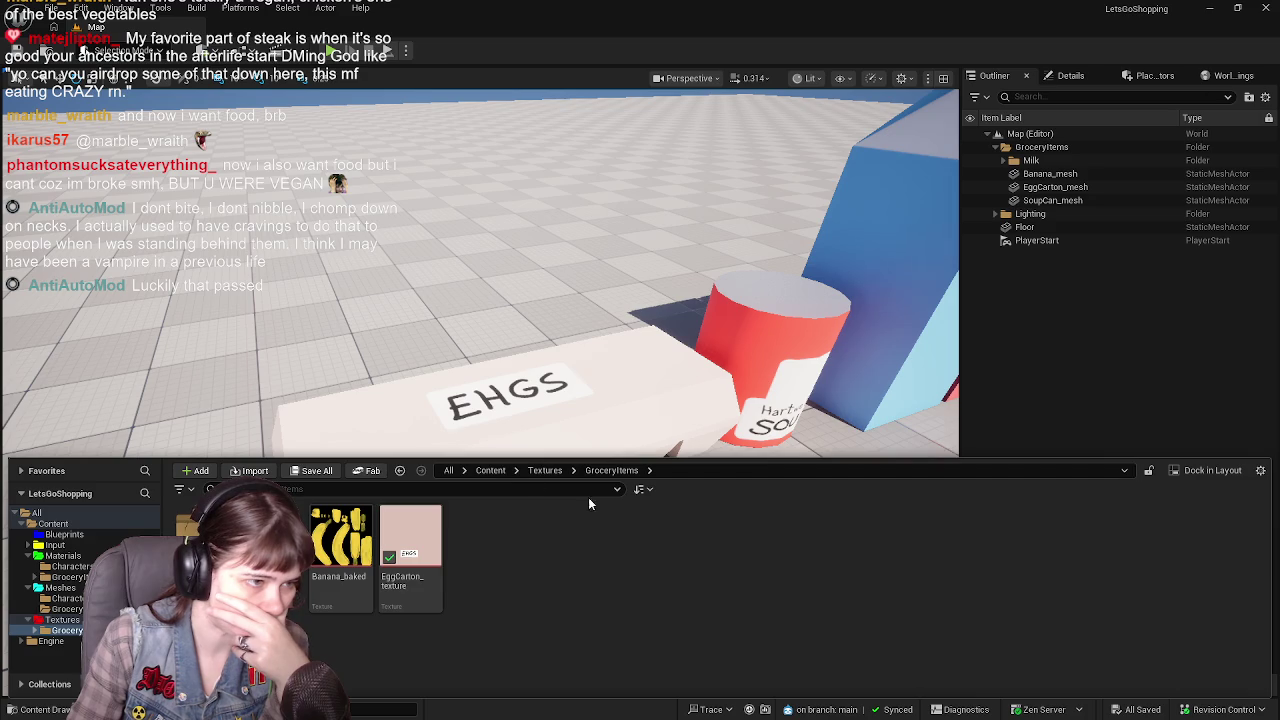
pyautogui.click(490, 470)
pyautogui.hotkey('ctrl', 'space')
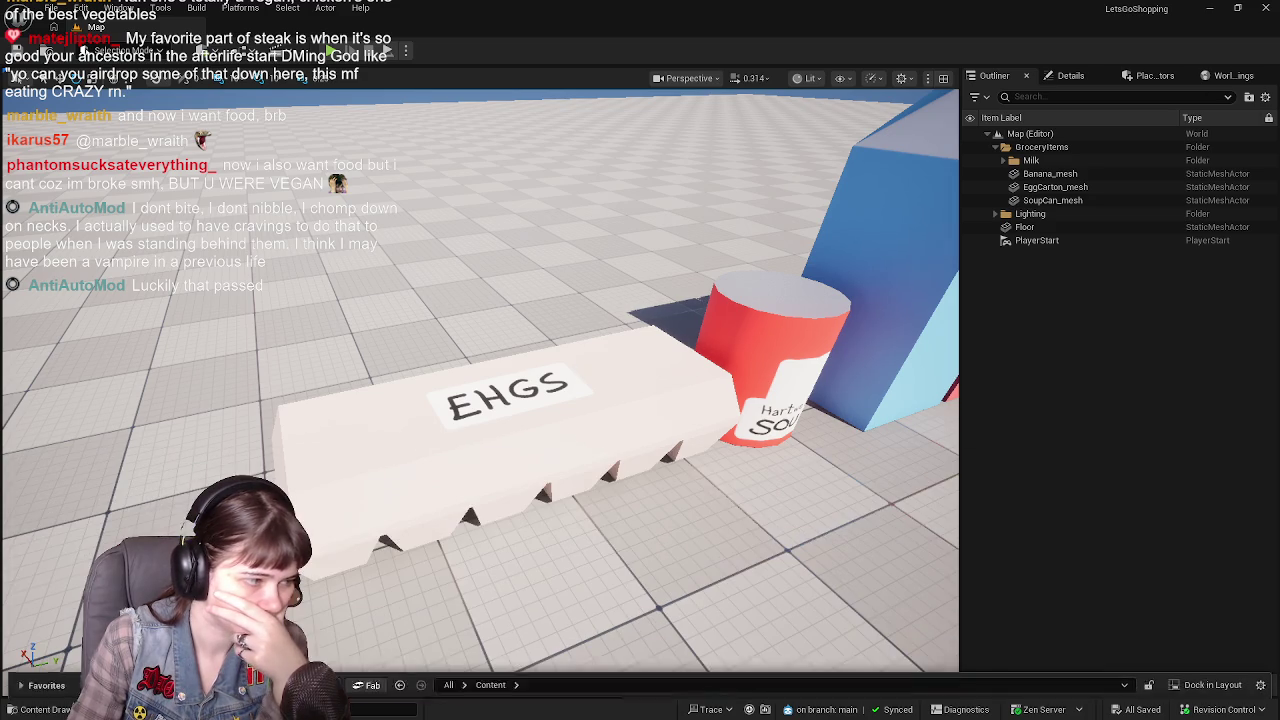
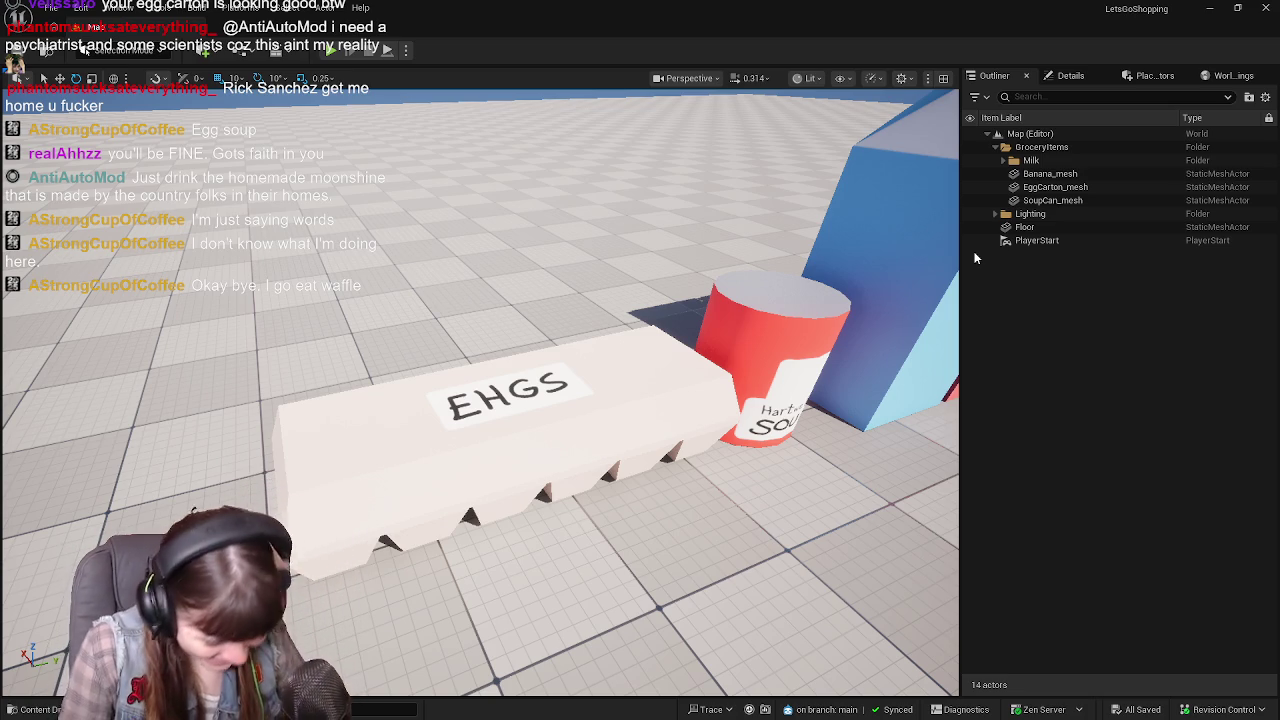
# Orbit around the Unreal grocery props, then minimize Unreal, FireAlpaca and Blender to the desktop.
pyautogui.moveTo(671, 371); pyautogui.dragTo(671, 371, button='right')
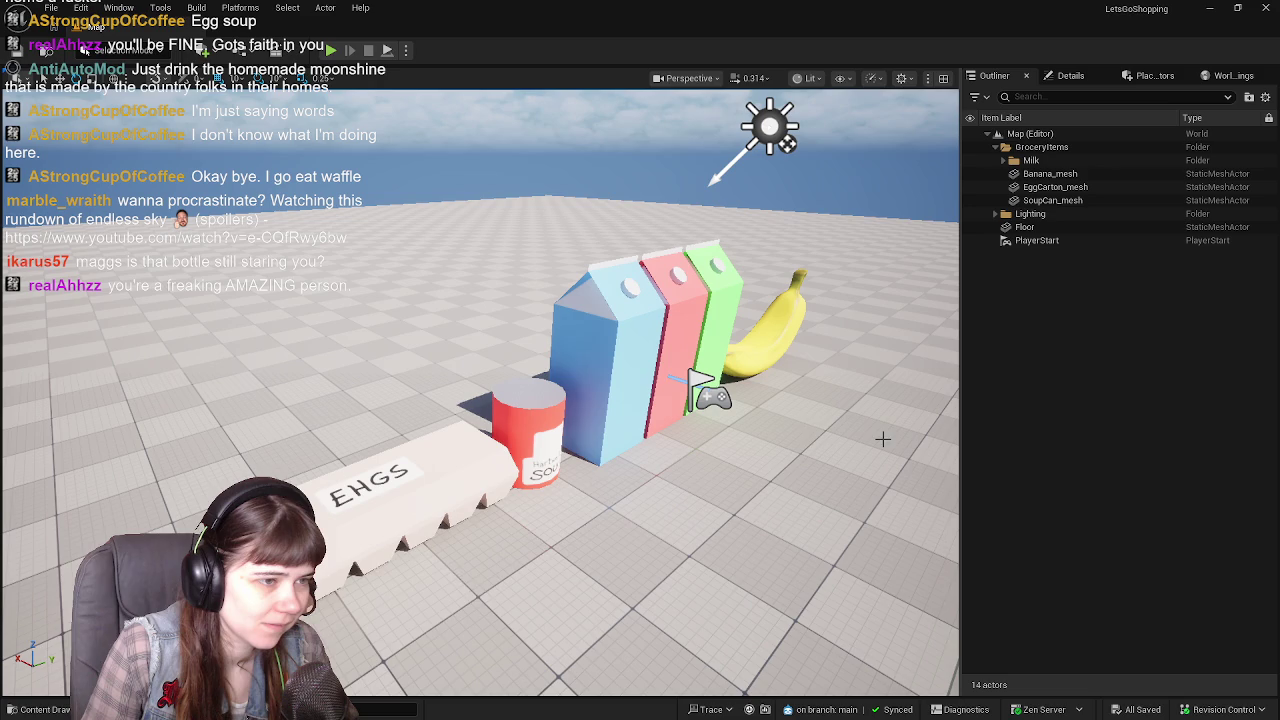
pyautogui.moveTo(877, 453); pyautogui.dragTo(877, 453, button='right')
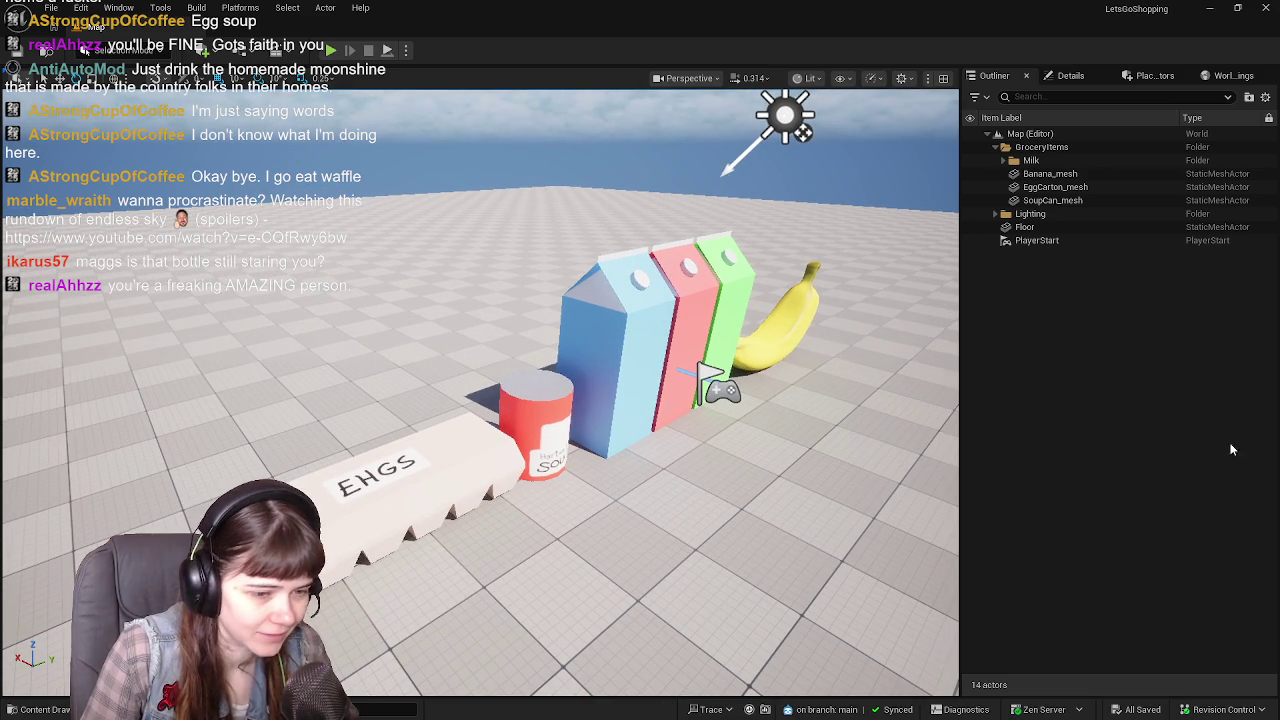
pyautogui.press('super+Down')
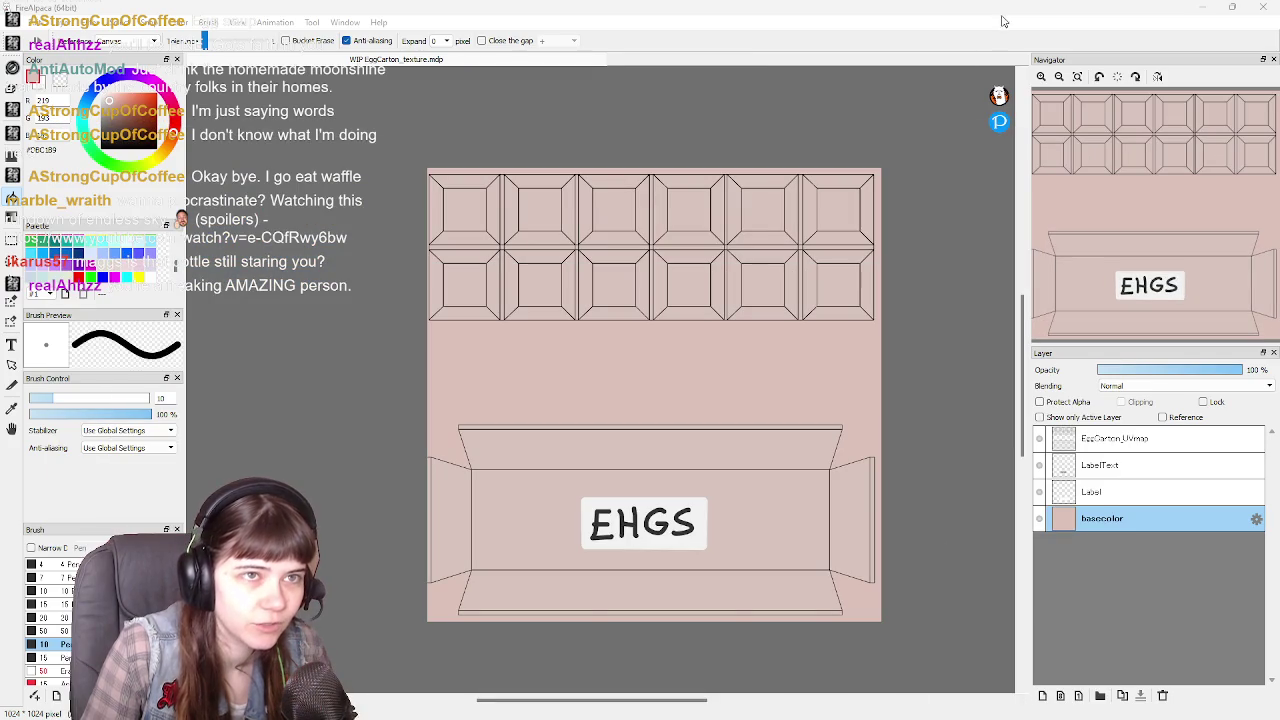
pyautogui.click(1263, 7)
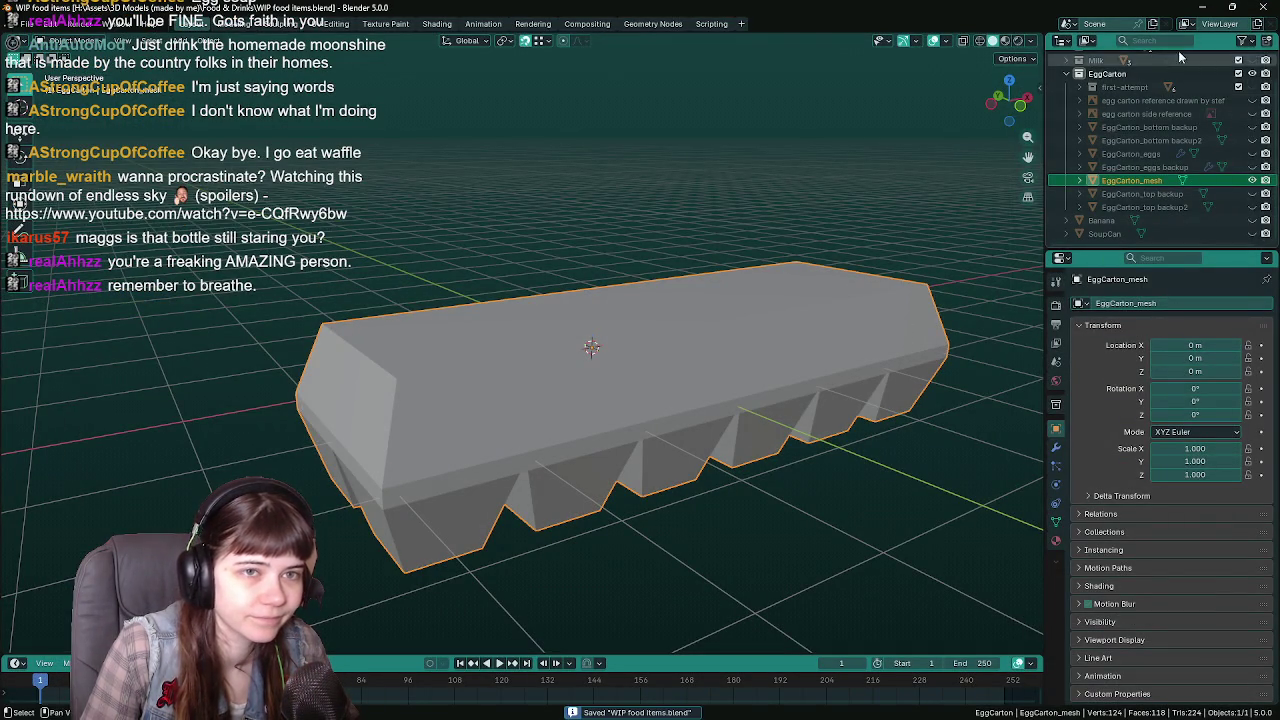
pyautogui.click(1263, 7)
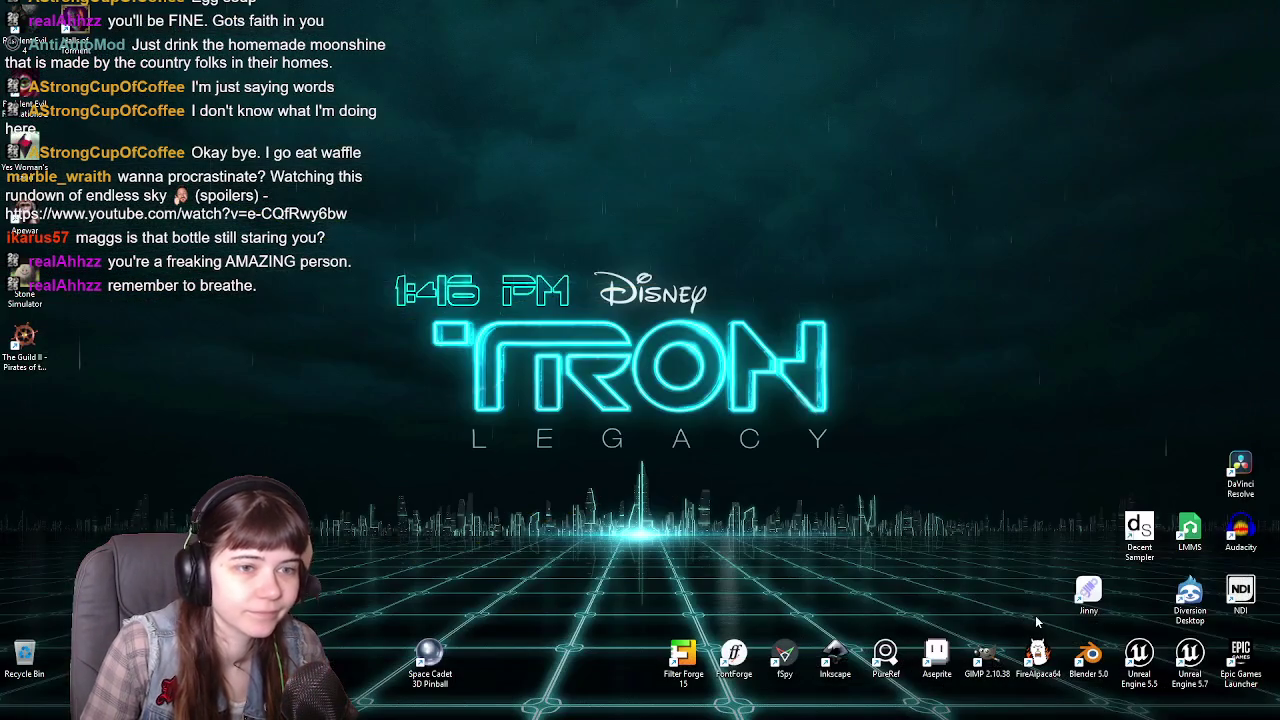
# Launch Blender from its desktop shortcut.
pyautogui.doubleClick(1088, 655)
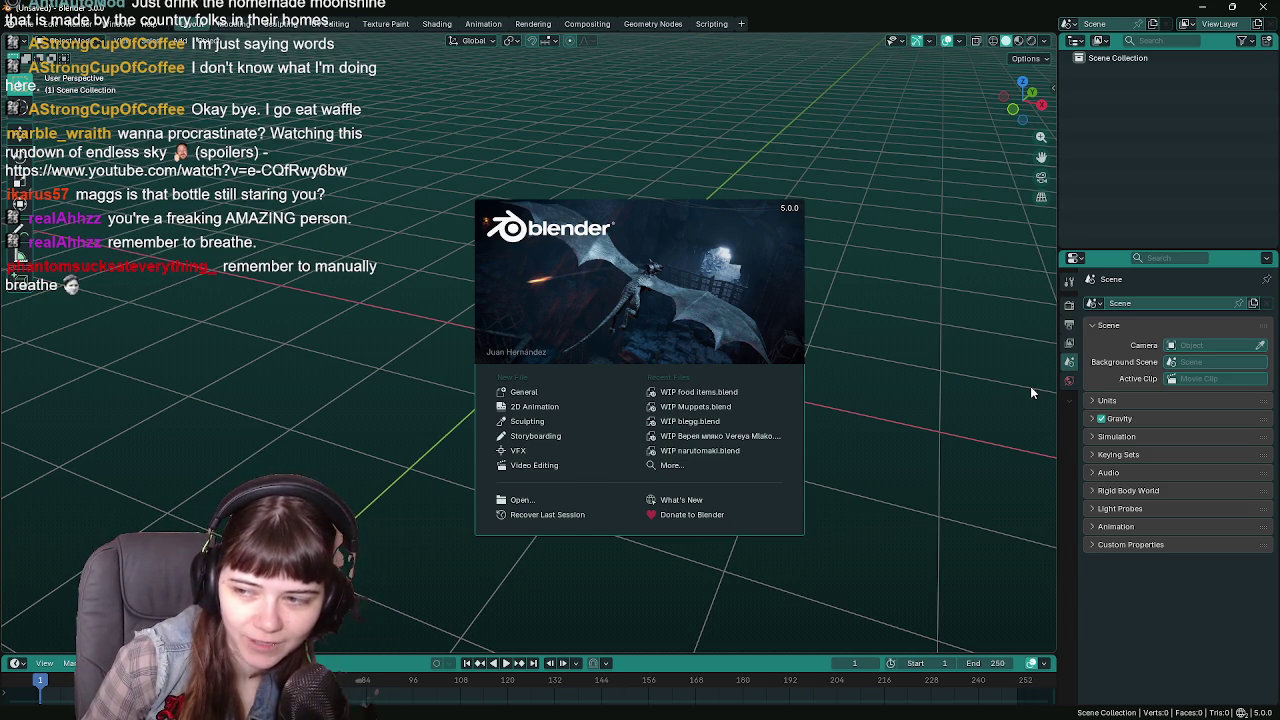
# Open WIP Muppets.blend from Recent Files and orbit slightly around the muppet.
pyautogui.click(696, 406)
pyautogui.moveTo(688, 455); pyautogui.dragTo(677, 457, button='middle')
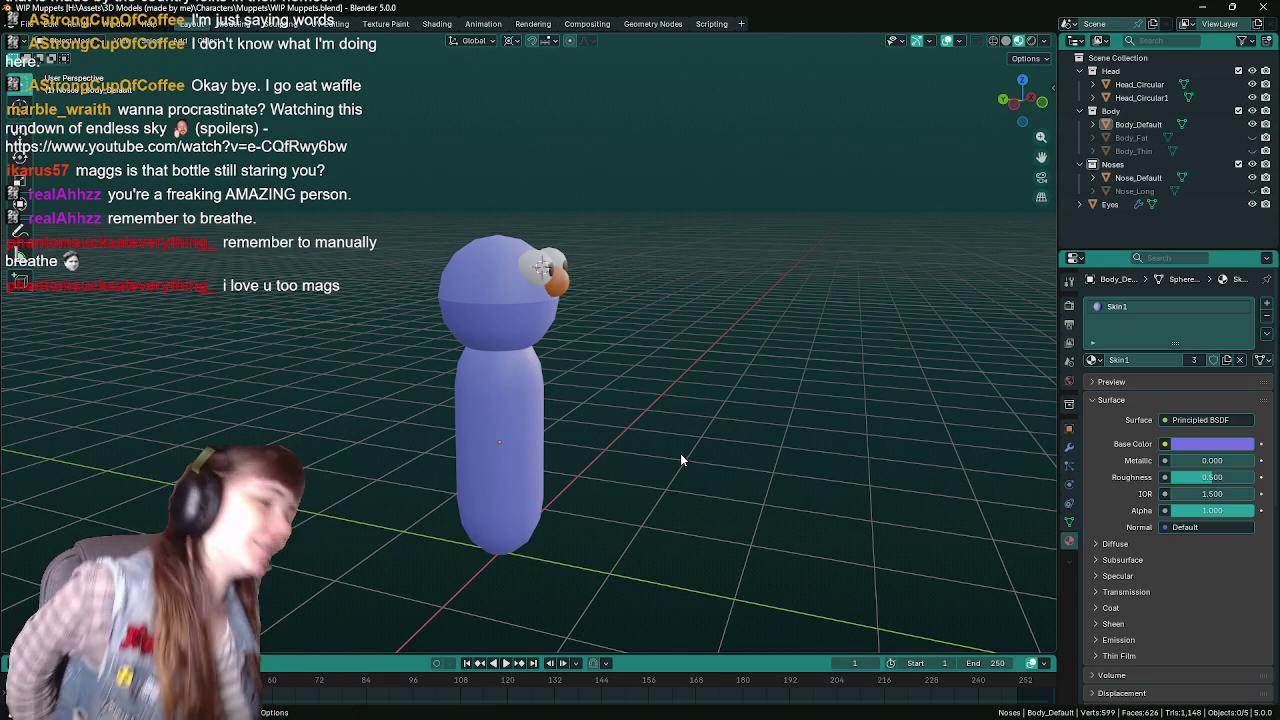
# Orbit to a close front view, select the top half of the head, and save.
pyautogui.moveTo(680, 460)
pyautogui.mouseDown(button='middle')
pyautogui.moveTo(757, 434)
pyautogui.moveTo(643, 420)
pyautogui.moveTo(636, 310)
pyautogui.moveTo(612, 334)
pyautogui.mouseUp(button='middle')
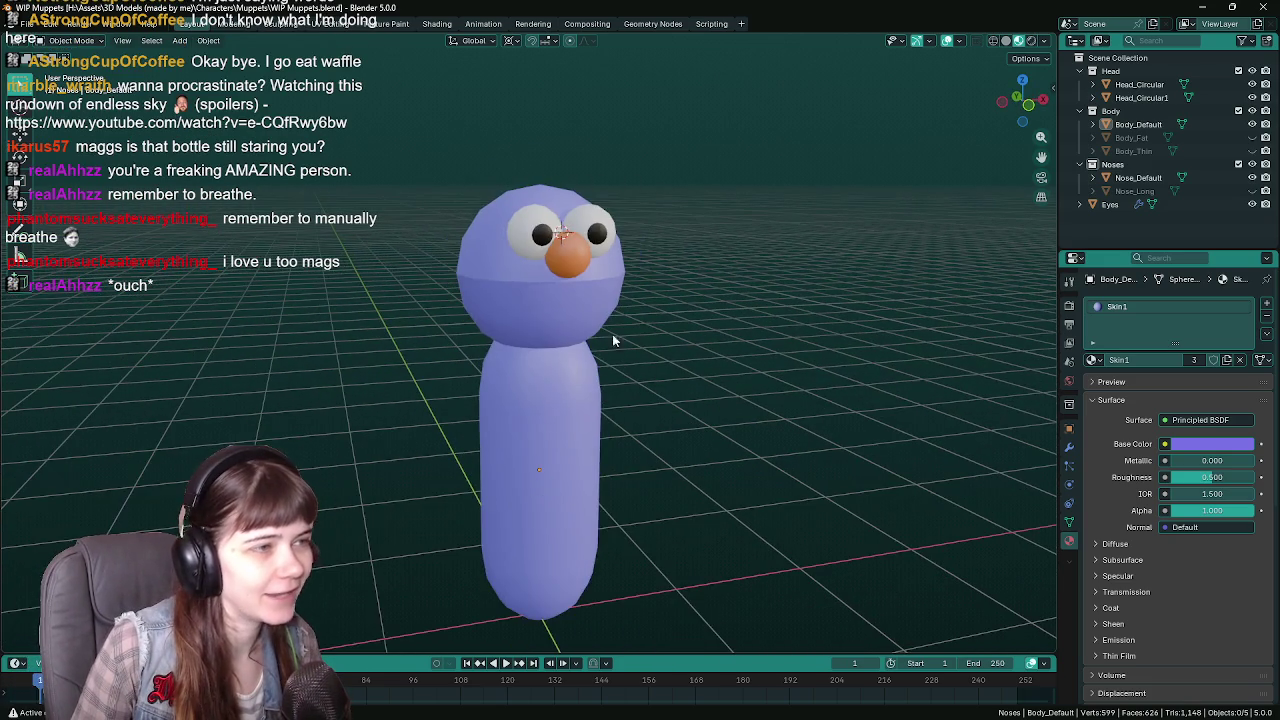
pyautogui.click(531, 312)
pyautogui.moveTo(531, 312)
pyautogui.mouseDown(button='middle')
pyautogui.moveTo(661, 308)
pyautogui.moveTo(636, 315)
pyautogui.moveTo(685, 324)
pyautogui.mouseUp(button='middle')
pyautogui.hotkey('ctrl', 's')
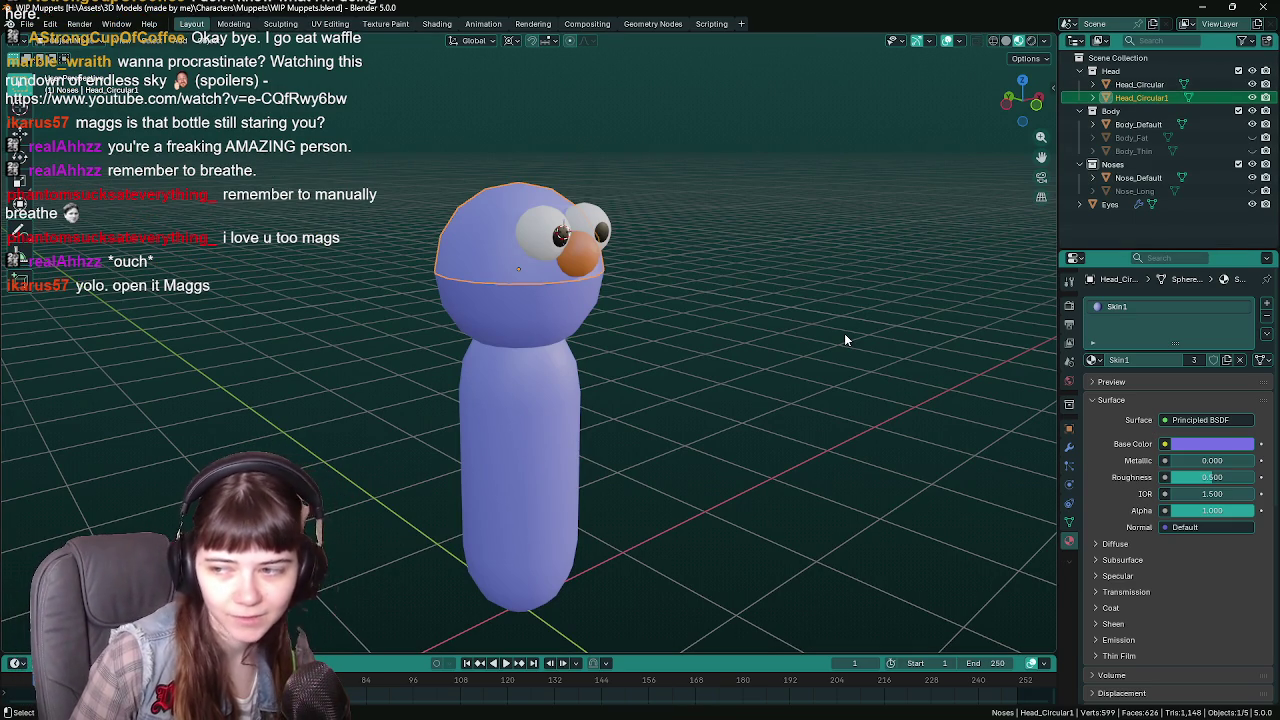
# Orbit around the muppet from several angles, saving and deselecting the head top.
pyautogui.moveTo(810, 352)
pyautogui.mouseDown(button='middle')
pyautogui.moveTo(854, 334)
pyautogui.moveTo(614, 363)
pyautogui.moveTo(664, 355)
pyautogui.mouseUp(button='middle')
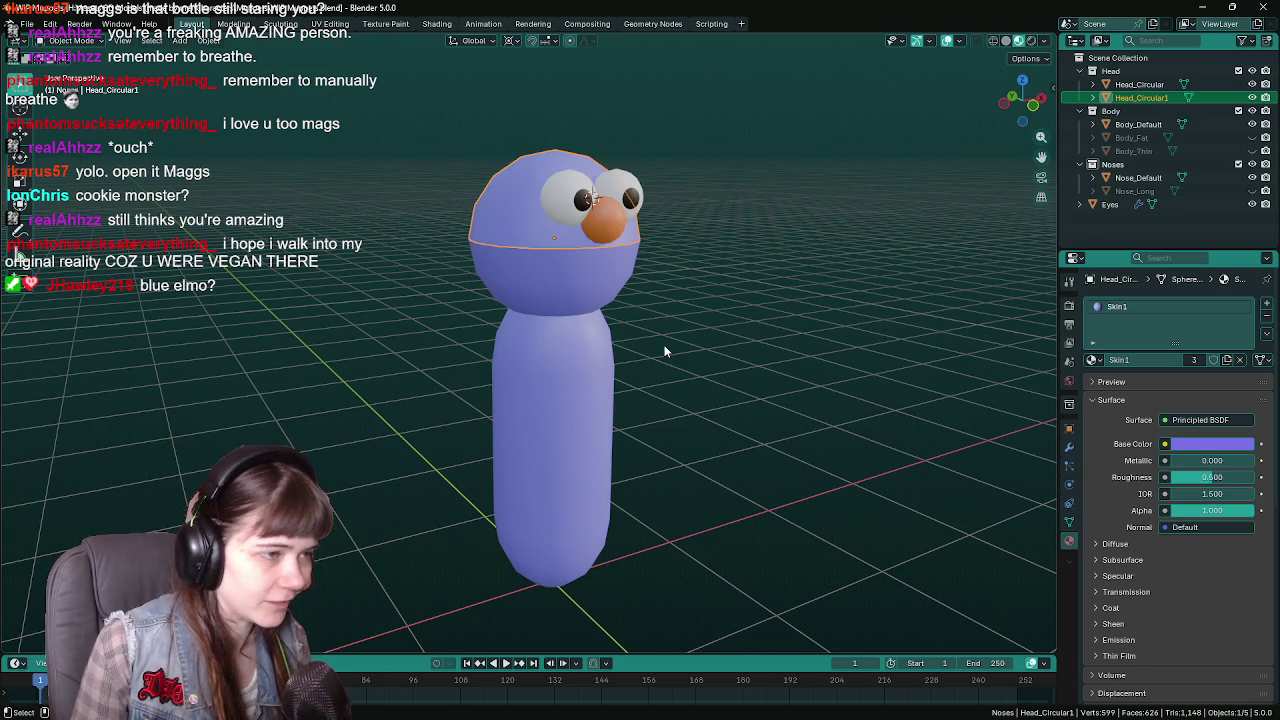
pyautogui.moveTo(664, 351)
pyautogui.mouseDown(button='middle')
pyautogui.moveTo(737, 404)
pyautogui.moveTo(702, 363)
pyautogui.moveTo(716, 340)
pyautogui.moveTo(715, 385)
pyautogui.moveTo(633, 335)
pyautogui.moveTo(608, 345)
pyautogui.mouseUp(button='middle')
pyautogui.hotkey('ctrl', 's')
pyautogui.moveTo(731, 357)
pyautogui.mouseDown(button='middle')
pyautogui.moveTo(702, 380)
pyautogui.moveTo(737, 383)
pyautogui.moveTo(726, 371)
pyautogui.moveTo(741, 360)
pyautogui.moveTo(709, 354)
pyautogui.moveTo(728, 364)
pyautogui.mouseUp(button='middle')
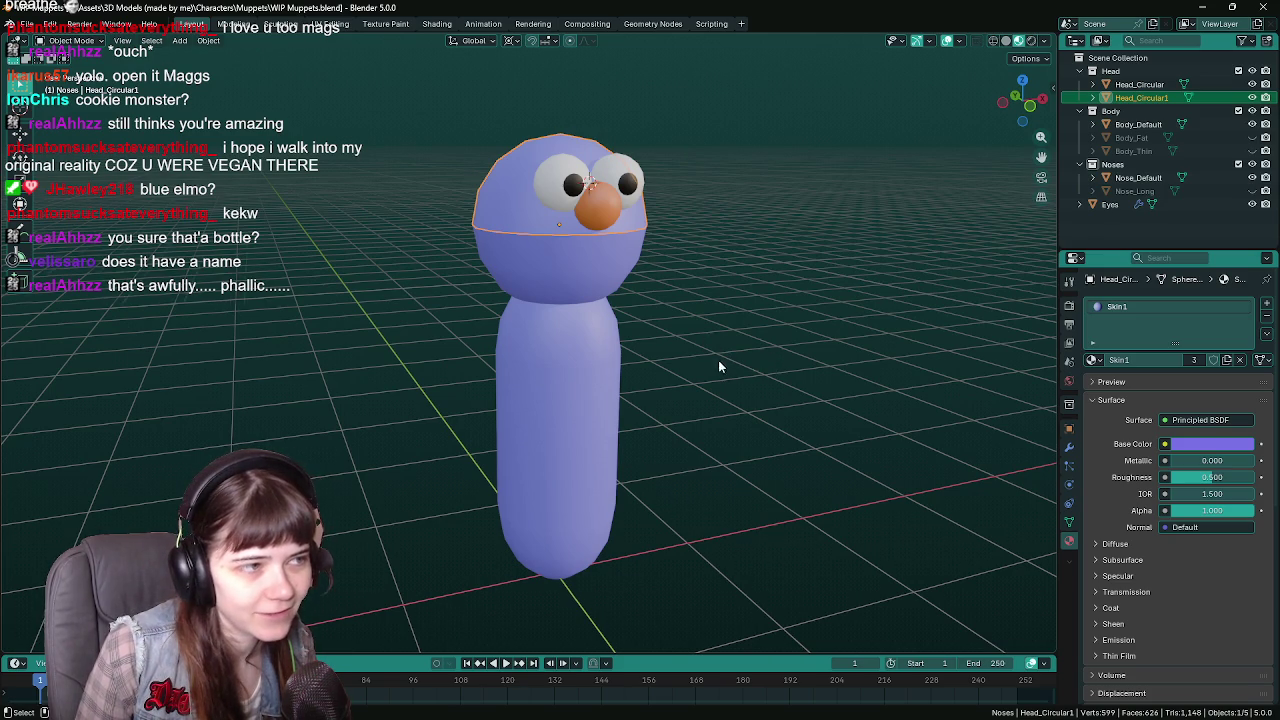
pyautogui.click(696, 357)
pyautogui.moveTo(702, 358); pyautogui.dragTo(718, 365, button='middle')
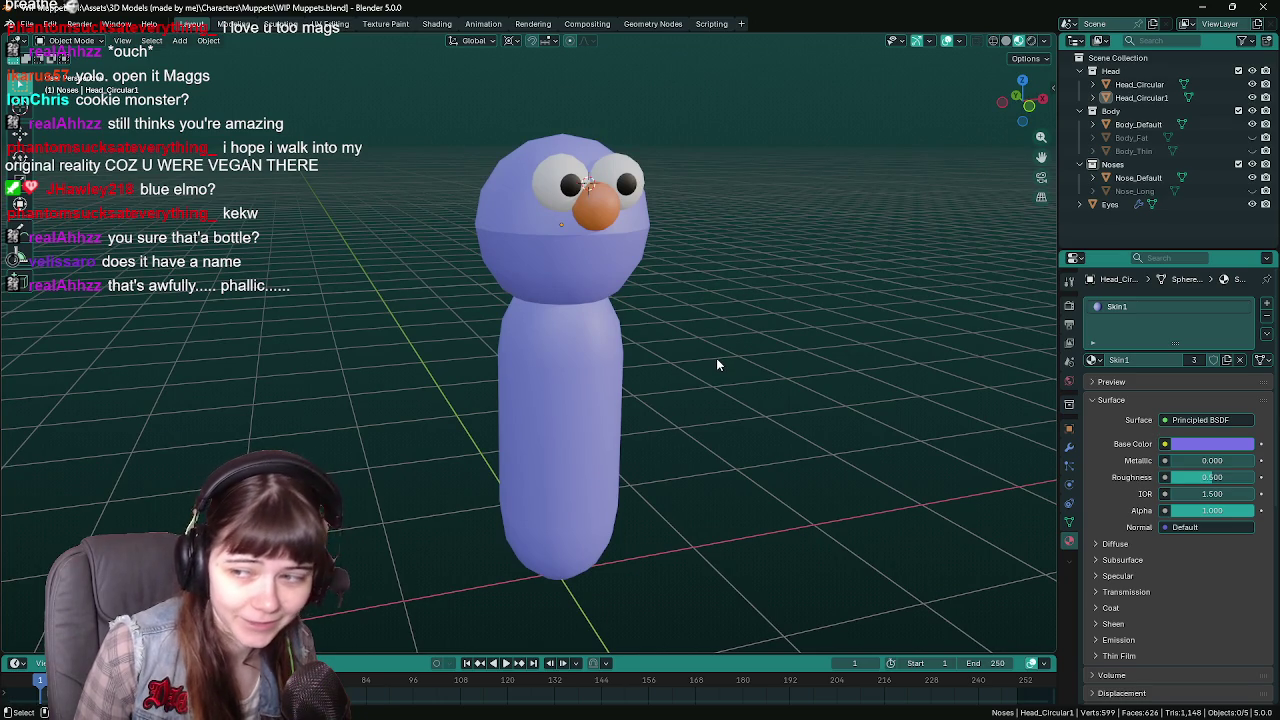
# Zoom in and back out, orbit to the side and front, and save.
pyautogui.scroll(1, 716, 364)
pyautogui.scroll(1, 716, 364)
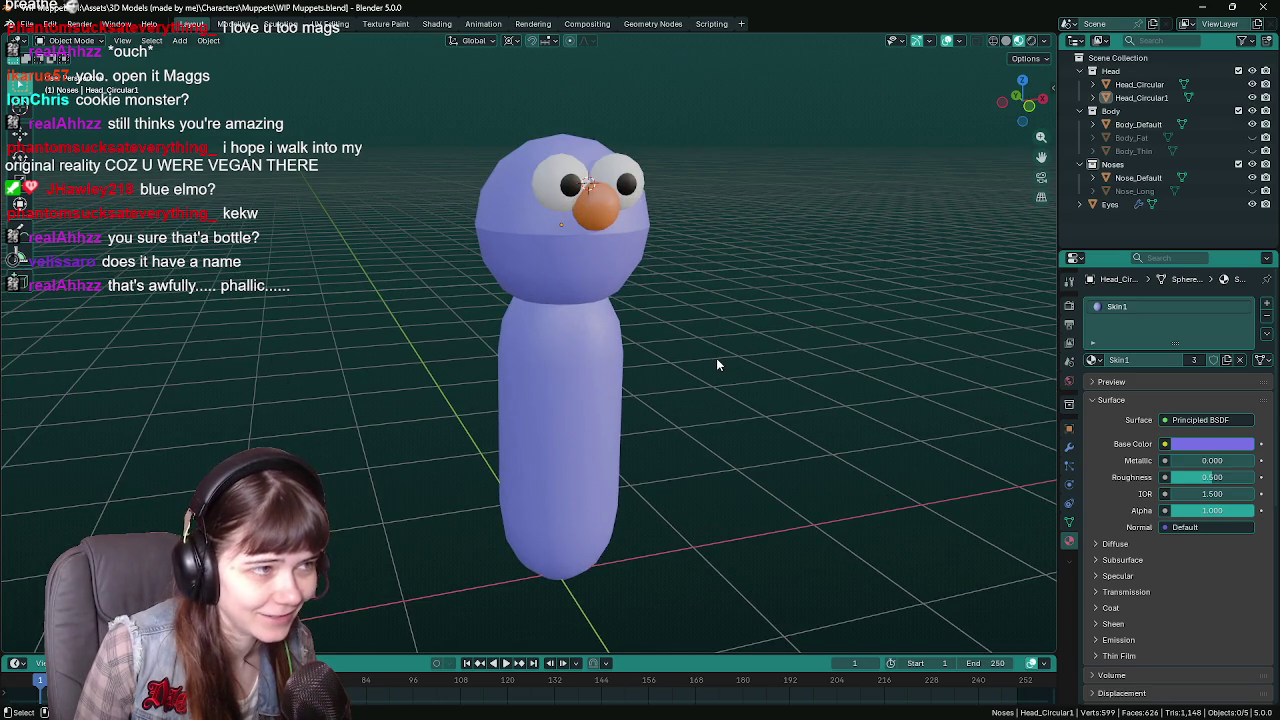
pyautogui.scroll(2, 700, 395)
pyautogui.scroll(1, 700, 395)
pyautogui.scroll(-2, 725, 425)
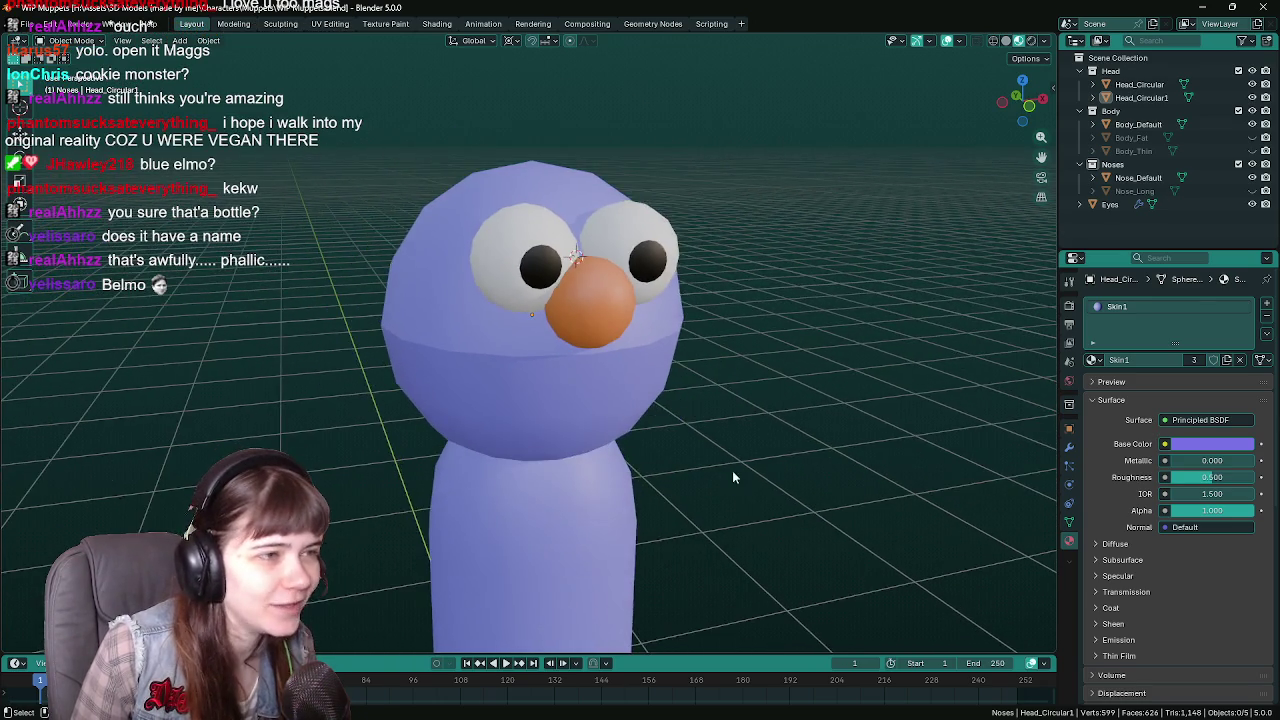
pyautogui.scroll(-2, 710, 430)
pyautogui.moveTo(687, 376)
pyautogui.mouseDown(button='middle')
pyautogui.moveTo(694, 394)
pyautogui.moveTo(704, 367)
pyautogui.moveTo(692, 370)
pyautogui.moveTo(837, 310)
pyautogui.mouseUp(button='middle')
pyautogui.hotkey('ctrl', 's')
# Select the nose and eyes, then the head top, trying a rotation and cancelling it.
pyautogui.scroll(1, 750, 330)
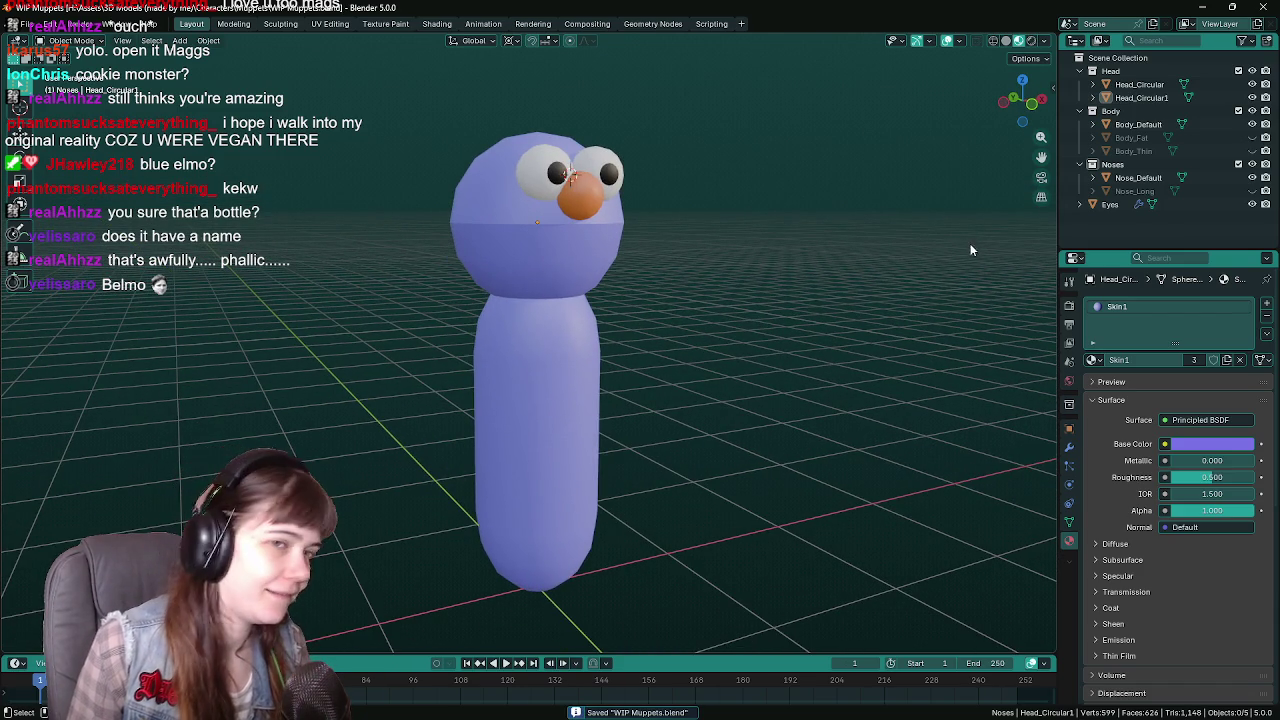
pyautogui.click(585, 197)
pyautogui.keyDown('shift'); pyautogui.click(603, 176); pyautogui.keyUp('shift')
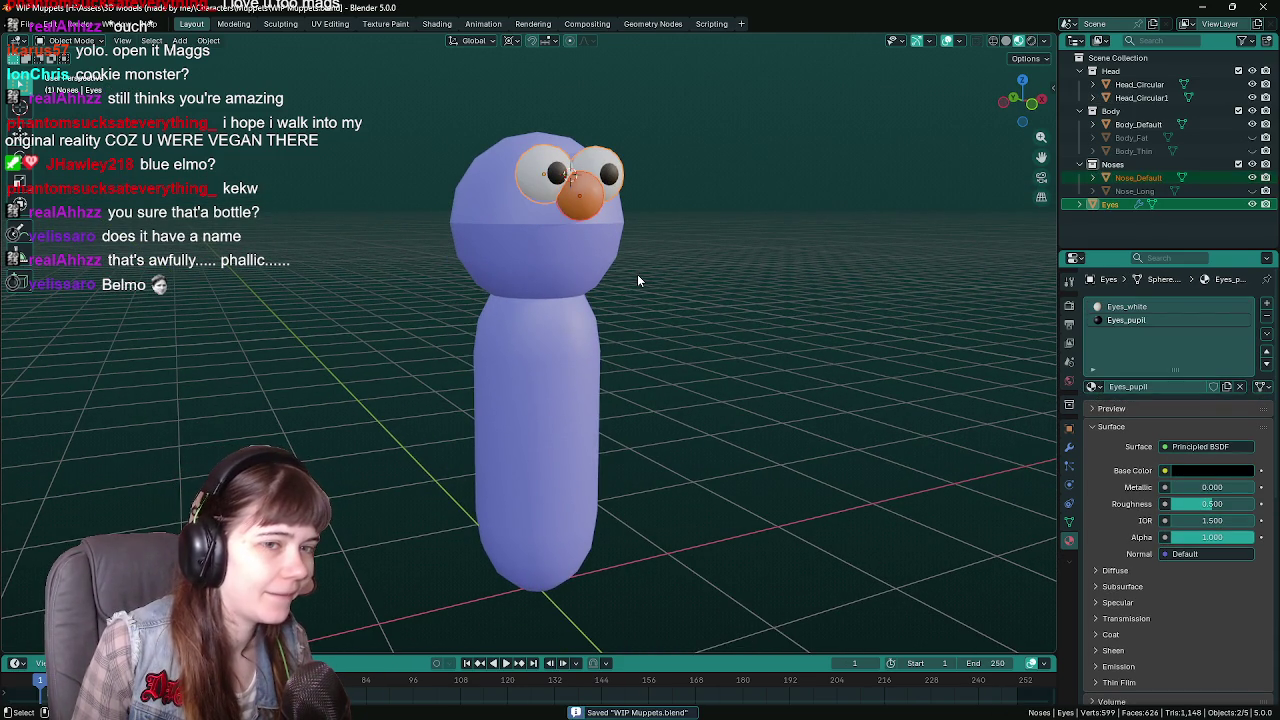
pyautogui.moveTo(637, 280)
pyautogui.mouseDown(button='middle')
pyautogui.moveTo(646, 298)
pyautogui.moveTo(646, 256)
pyautogui.moveTo(676, 261)
pyautogui.mouseUp(button='middle')
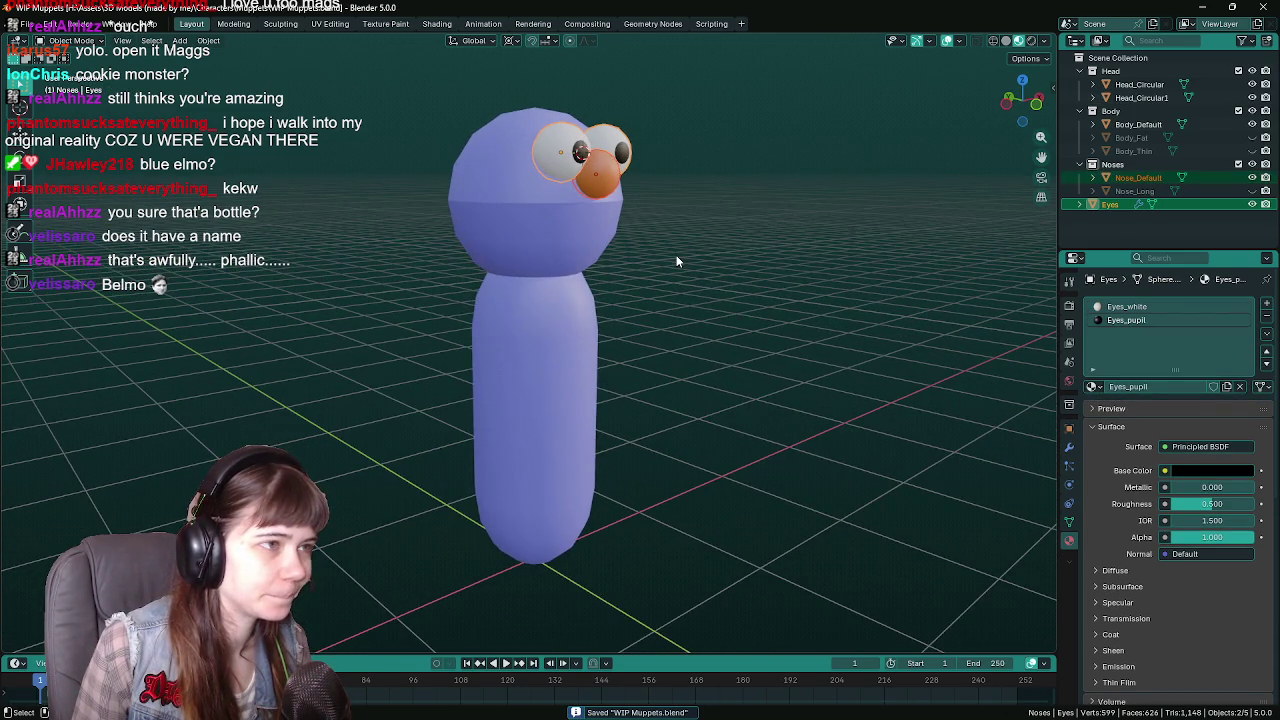
pyautogui.click(517, 176)
pyautogui.moveTo(517, 176)
pyautogui.mouseDown(button='middle')
pyautogui.moveTo(615, 256)
pyautogui.moveTo(692, 261)
pyautogui.mouseUp(button='middle')
pyautogui.press('r')
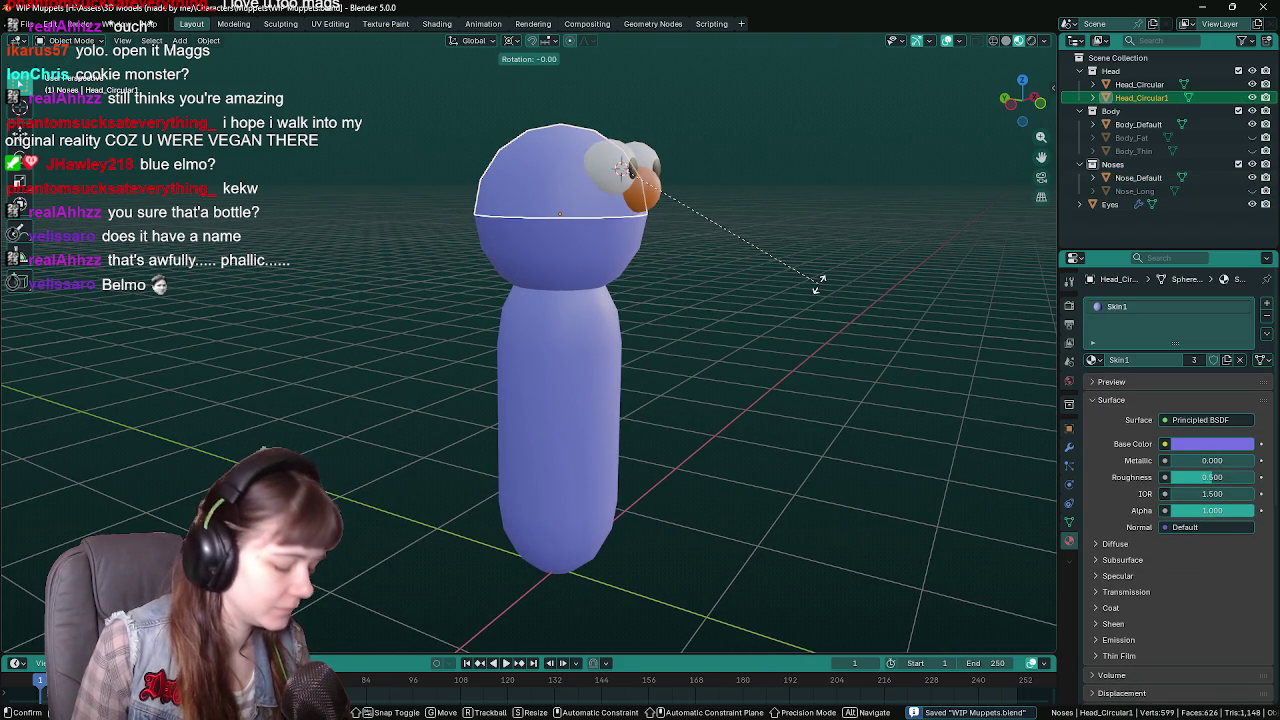
pyautogui.press('Escape')
# Briefly enter and leave Edit Mode on the head top, then select the body and save.
pyautogui.moveTo(697, 291)
pyautogui.mouseDown(button='middle')
pyautogui.moveTo(874, 383)
pyautogui.moveTo(600, 323)
pyautogui.moveTo(605, 283)
pyautogui.moveTo(366, 391)
pyautogui.moveTo(700, 360)
pyautogui.moveTo(796, 369)
pyautogui.moveTo(576, 470)
pyautogui.moveTo(775, 465)
pyautogui.mouseUp(button='middle')
pyautogui.press('Tab')
pyautogui.scroll(2, 874, 383)
pyautogui.press('Tab')
pyautogui.click(576, 470)
pyautogui.hotkey('ctrl', 's')
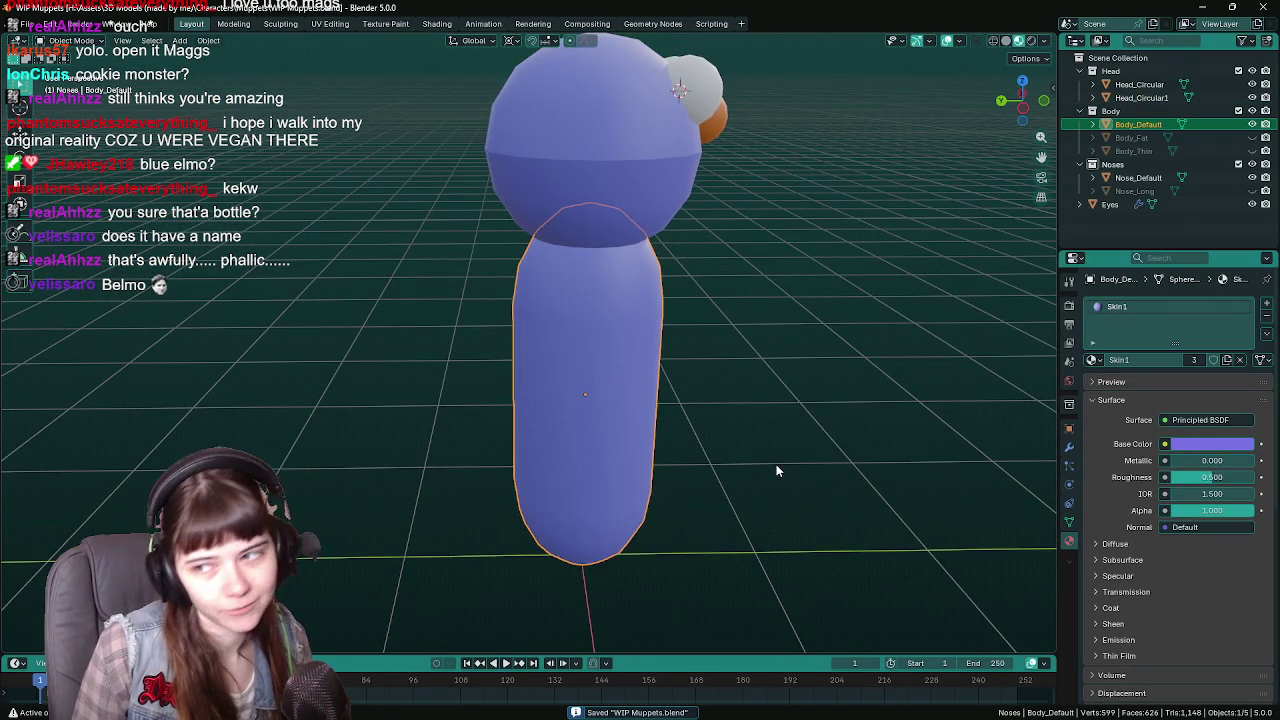
# Check the front and side orthographic views, zoom out, save, and bring up the Add menu.
pyautogui.press('KP_1')
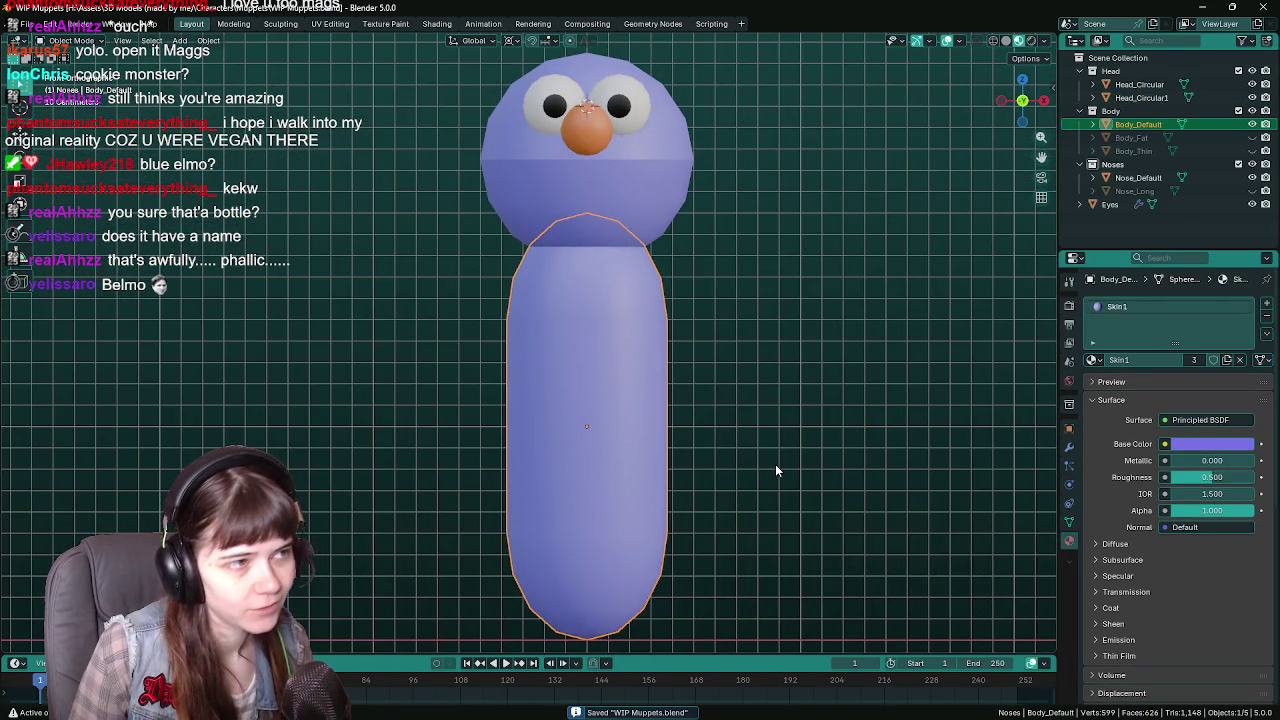
pyautogui.press('KP_4')
pyautogui.press('KP_4')
pyautogui.press('KP_4')
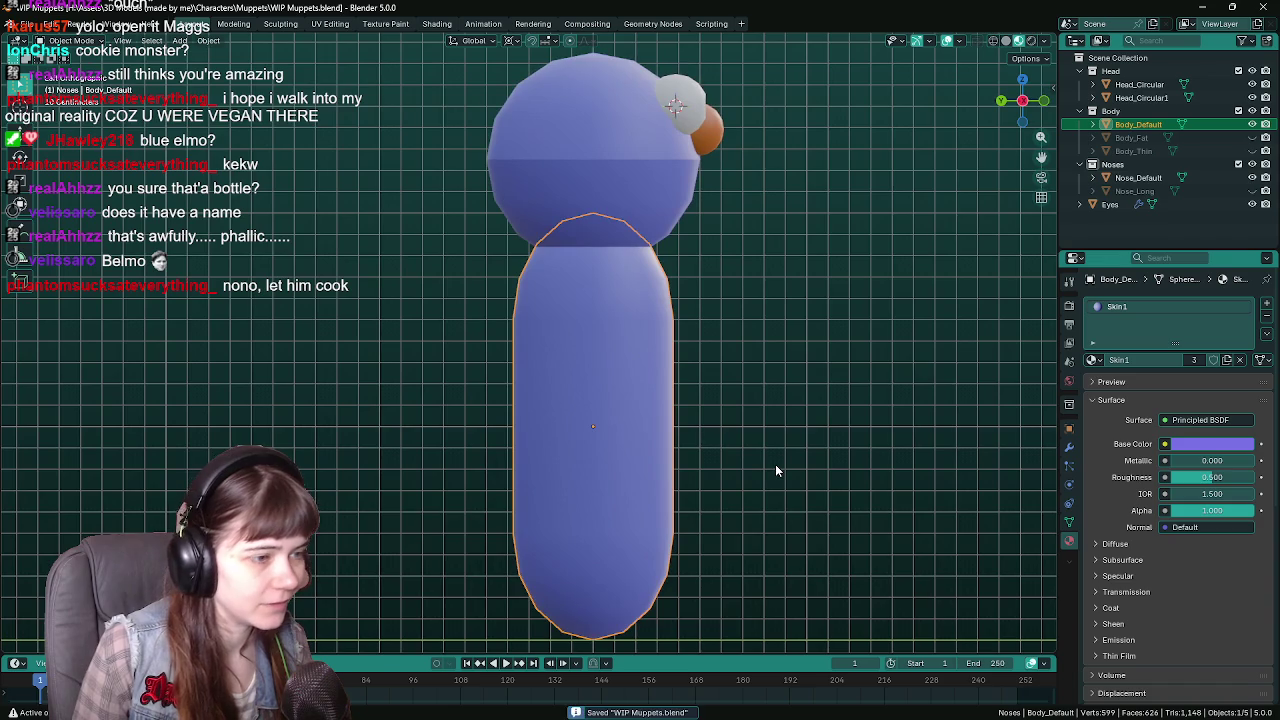
pyautogui.scroll(-1, 700, 437)
pyautogui.scroll(-2, 706, 451)
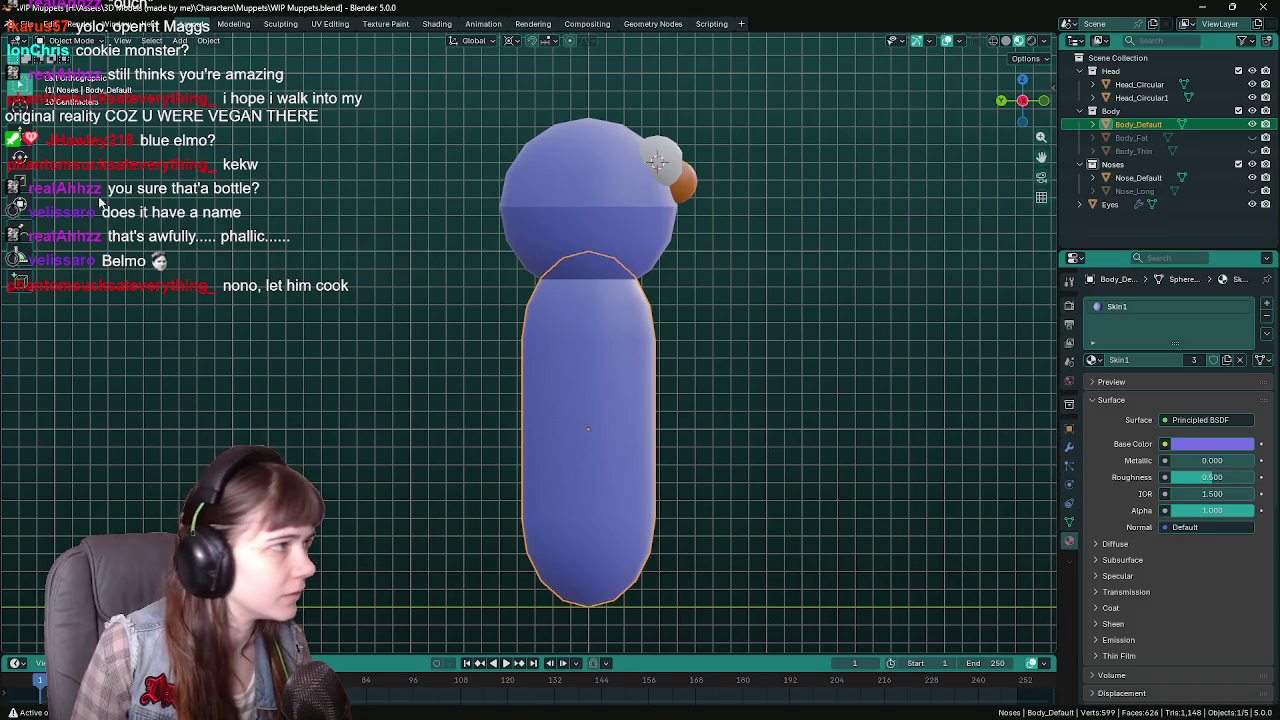
pyautogui.hotkey('ctrl', 's')
pyautogui.hotkey('shift', 'a')
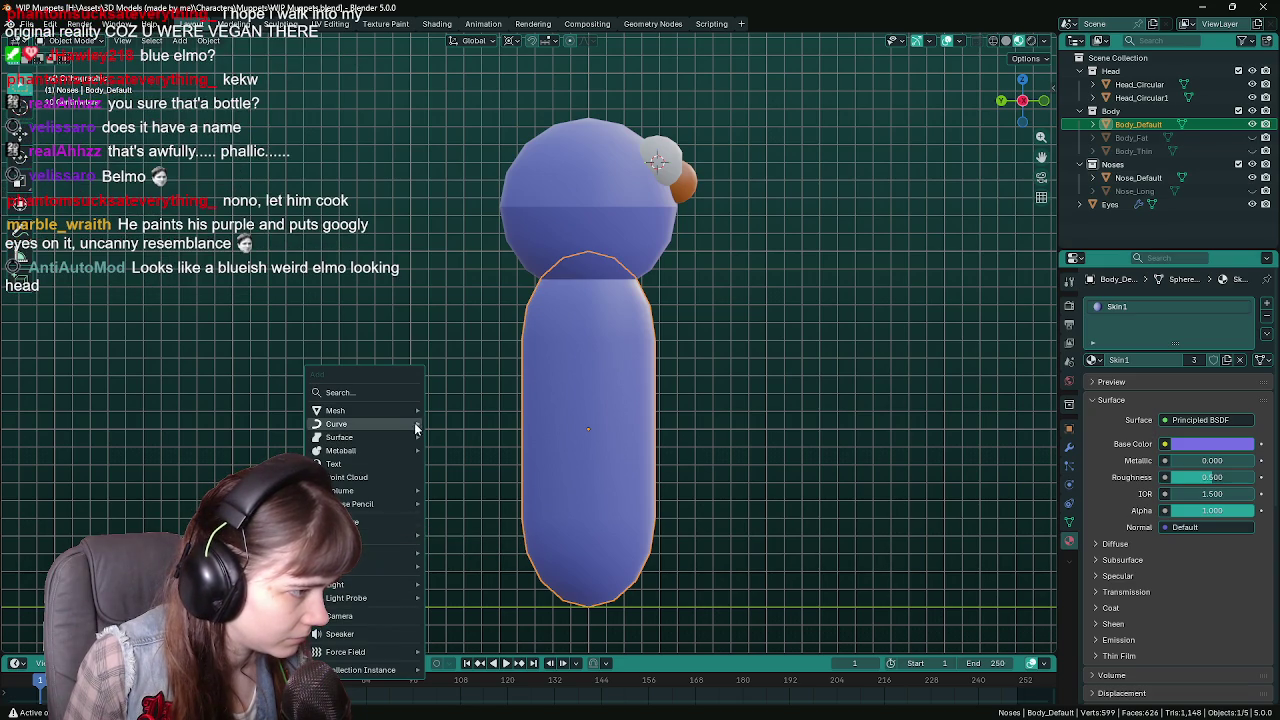
pyautogui.moveTo(336, 410)
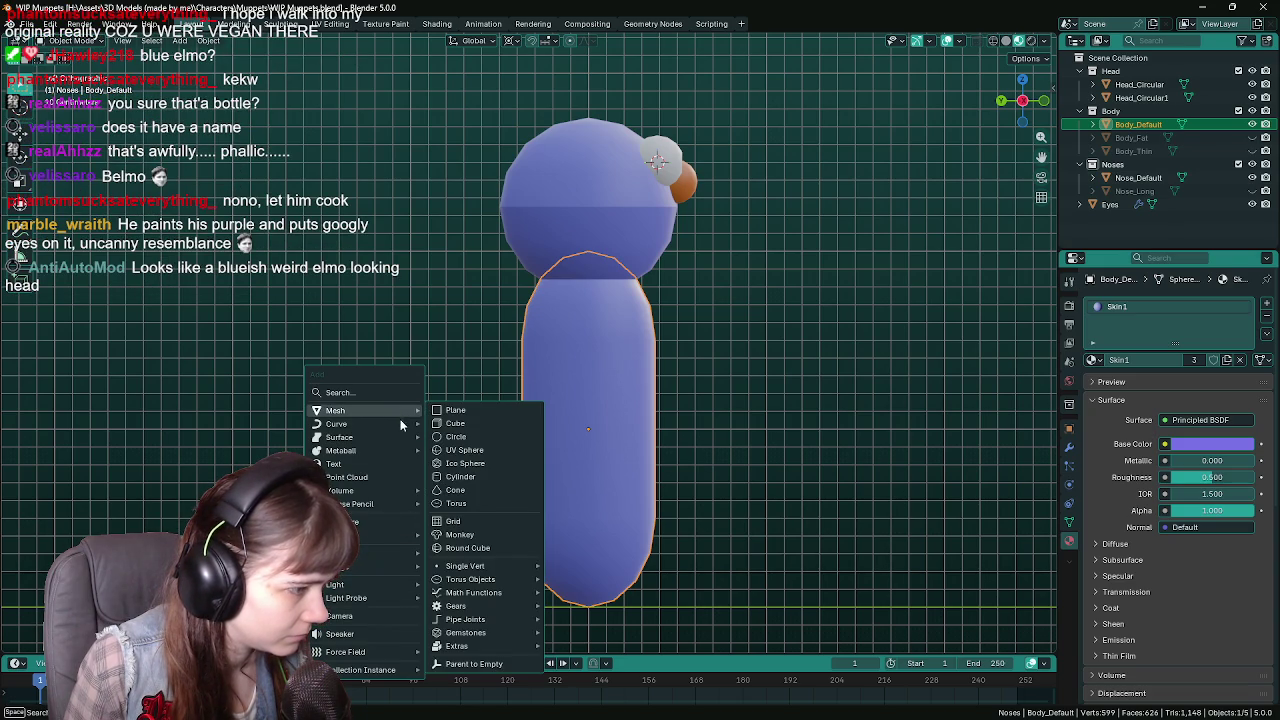
# Add an armature, delete it, reset the 3D cursor to the world origin, and save.
pyautogui.click(383, 530)
pyautogui.scroll(-2, 820, 521)
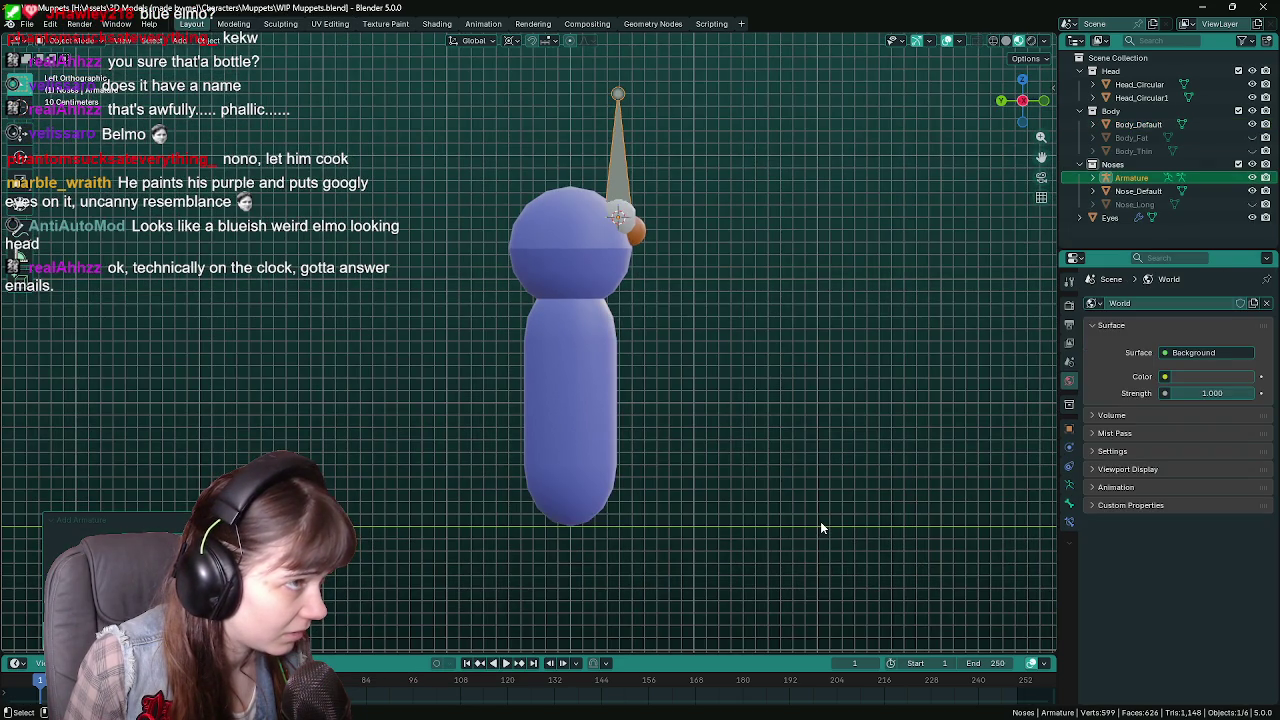
pyautogui.scroll(1, 820, 521)
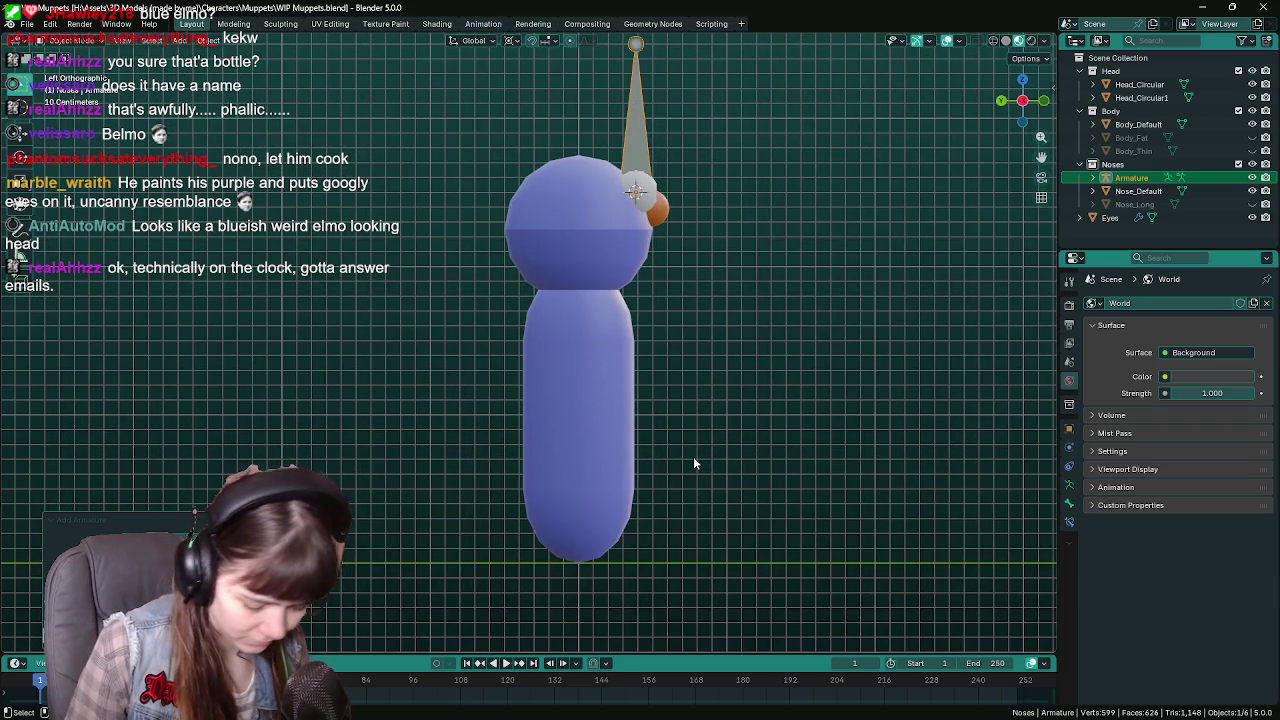
pyautogui.press('Delete')
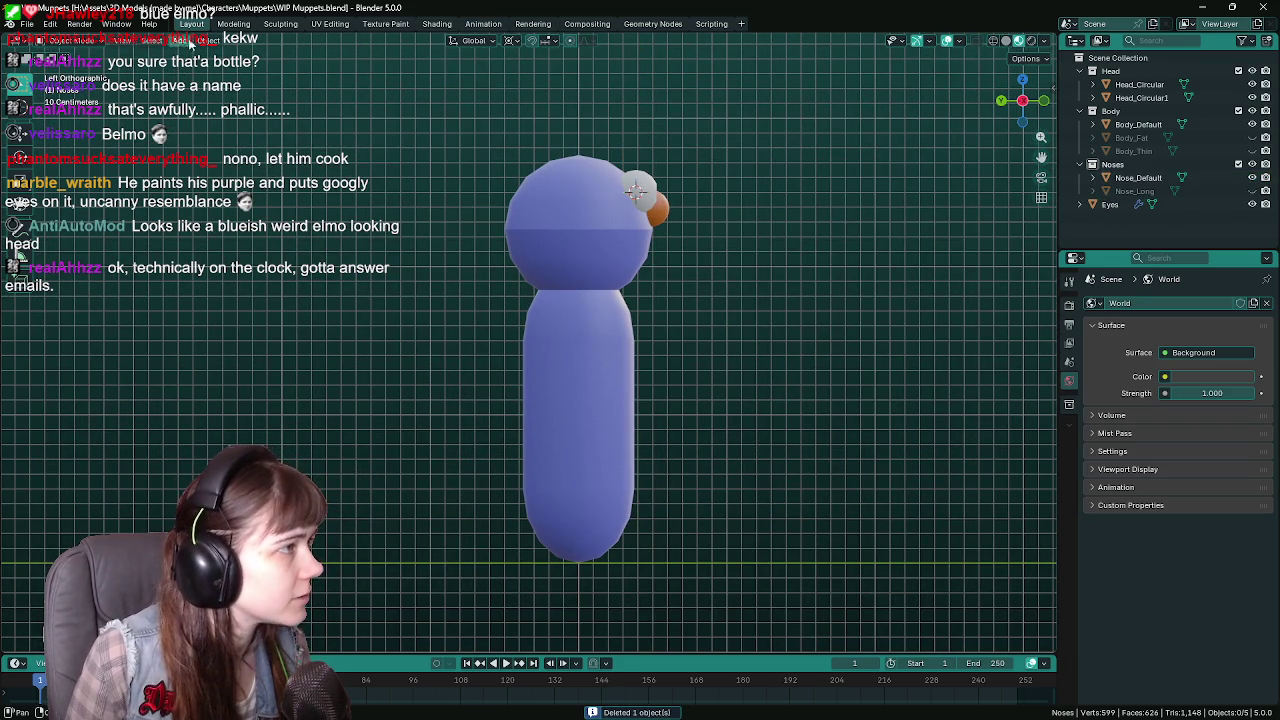
pyautogui.click(190, 40)
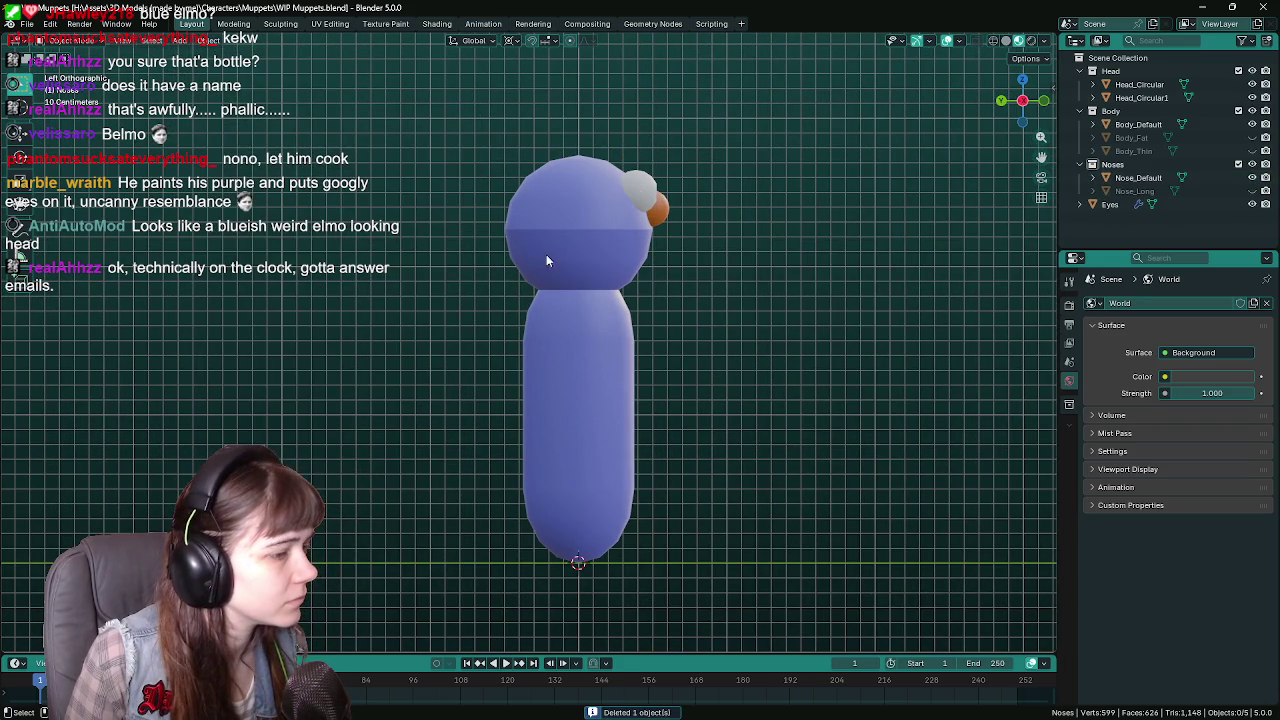
pyautogui.hotkey('ctrl', 's')
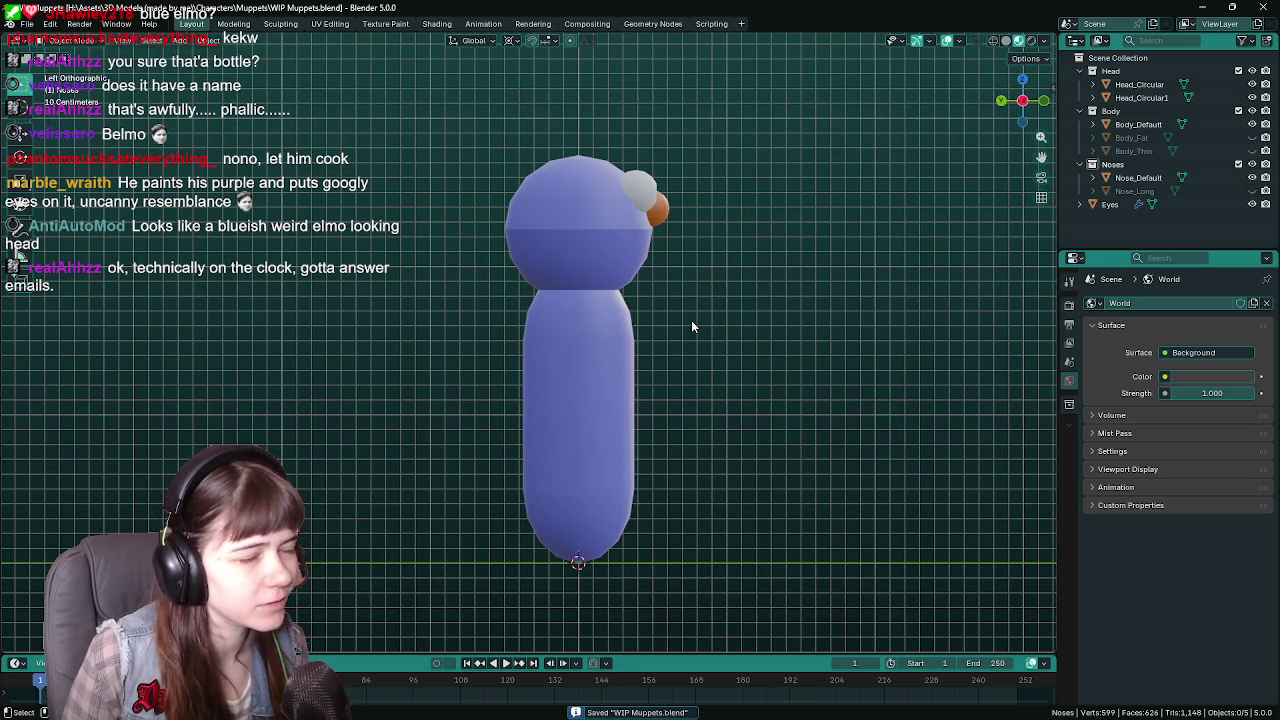
# Add an armature at the world origin and move it out of the Noses collection.
pyautogui.hotkey('shift', 'a')
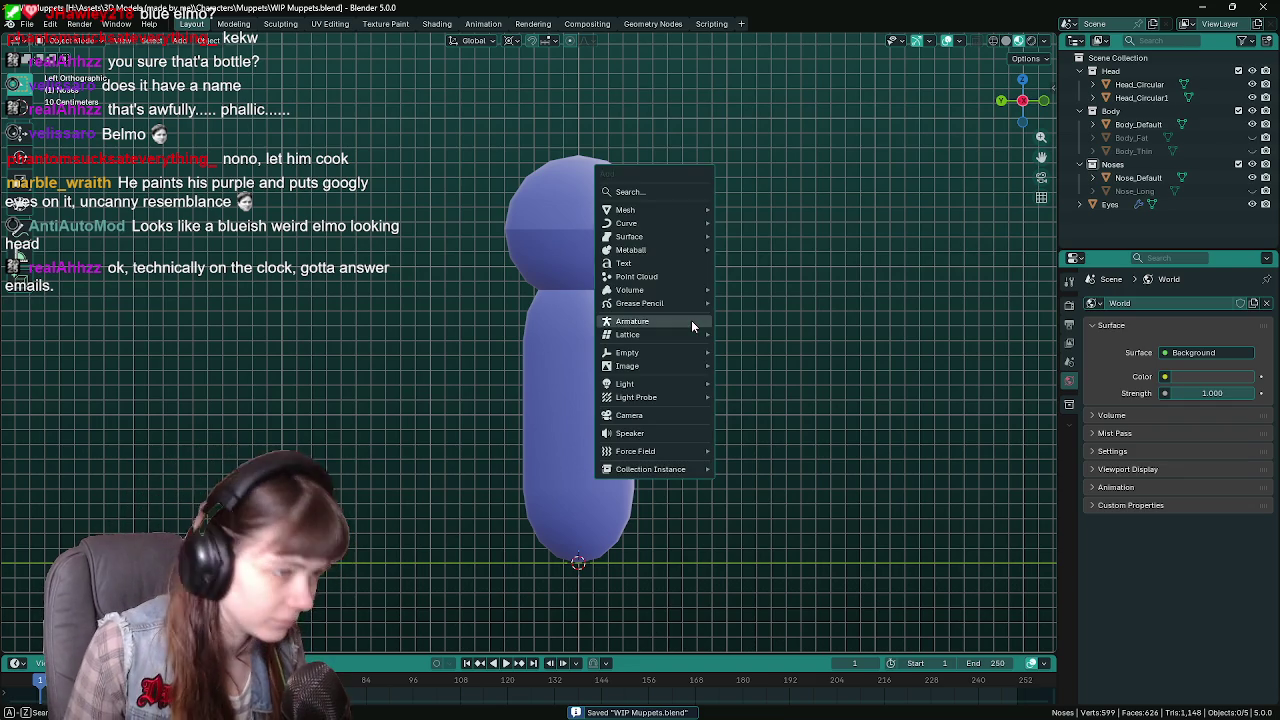
pyautogui.click(695, 321)
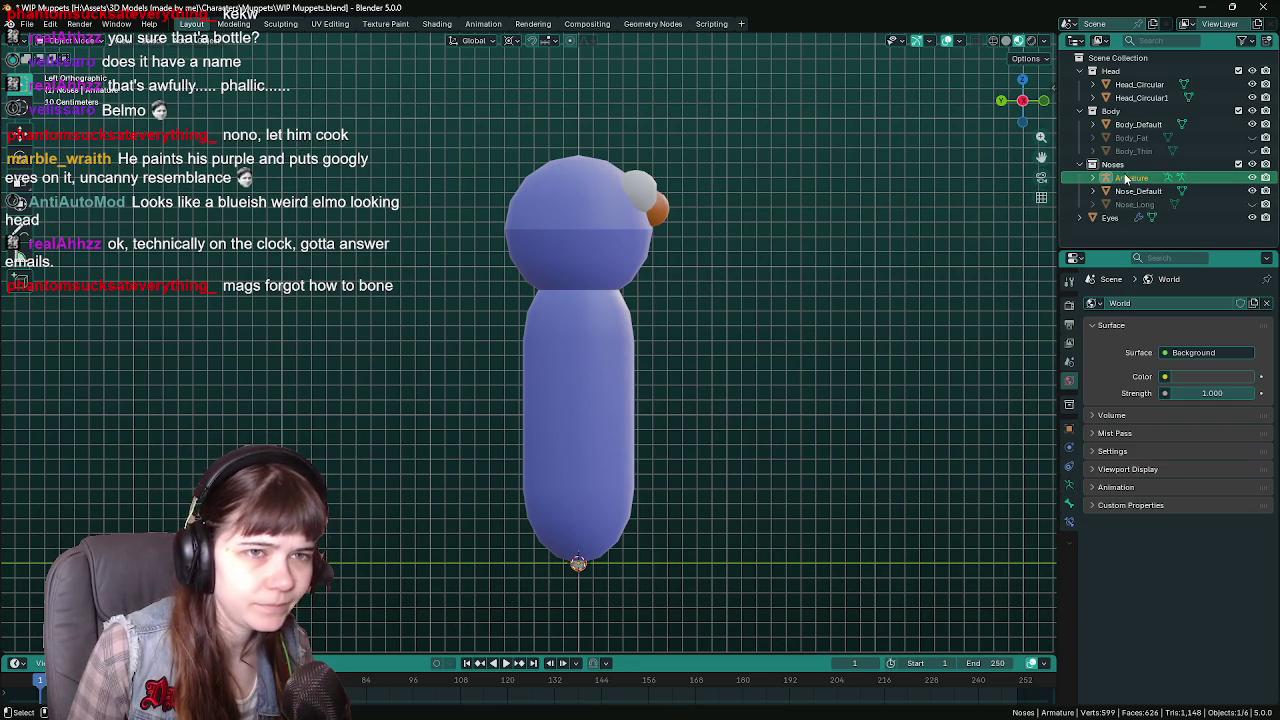
pyautogui.moveTo(1127, 178); pyautogui.dragTo(1127, 206)
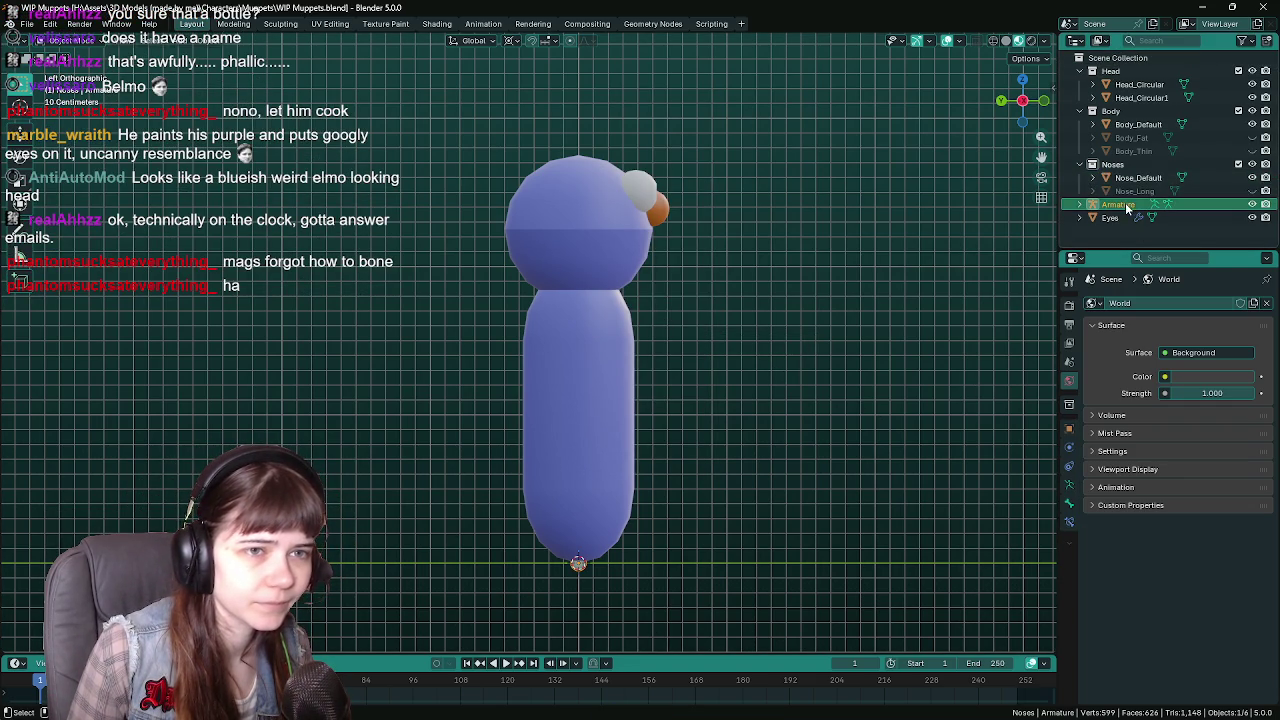
pyautogui.press('Tab')
pyautogui.press('Tab')
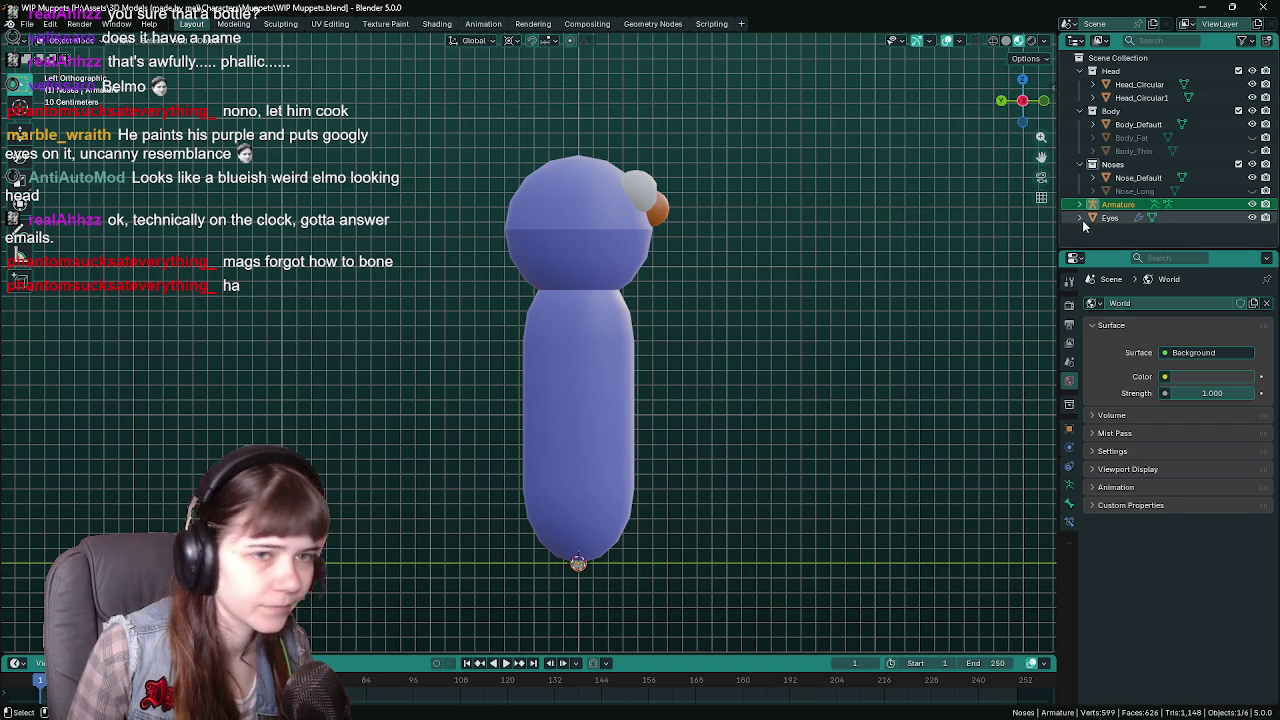
# In wireframe Edit Mode, move the bone tip to the back of the head and set Median Point pivot.
pyautogui.hotkey('shift', 'z')
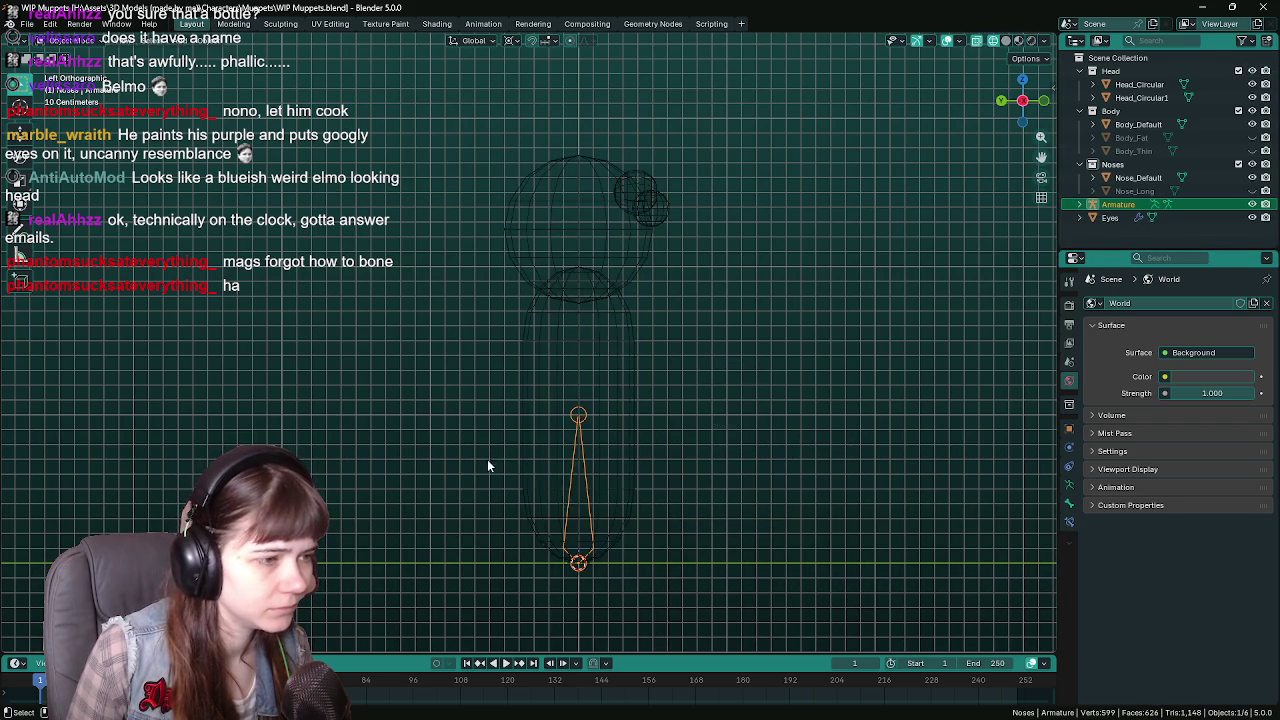
pyautogui.press('Tab')
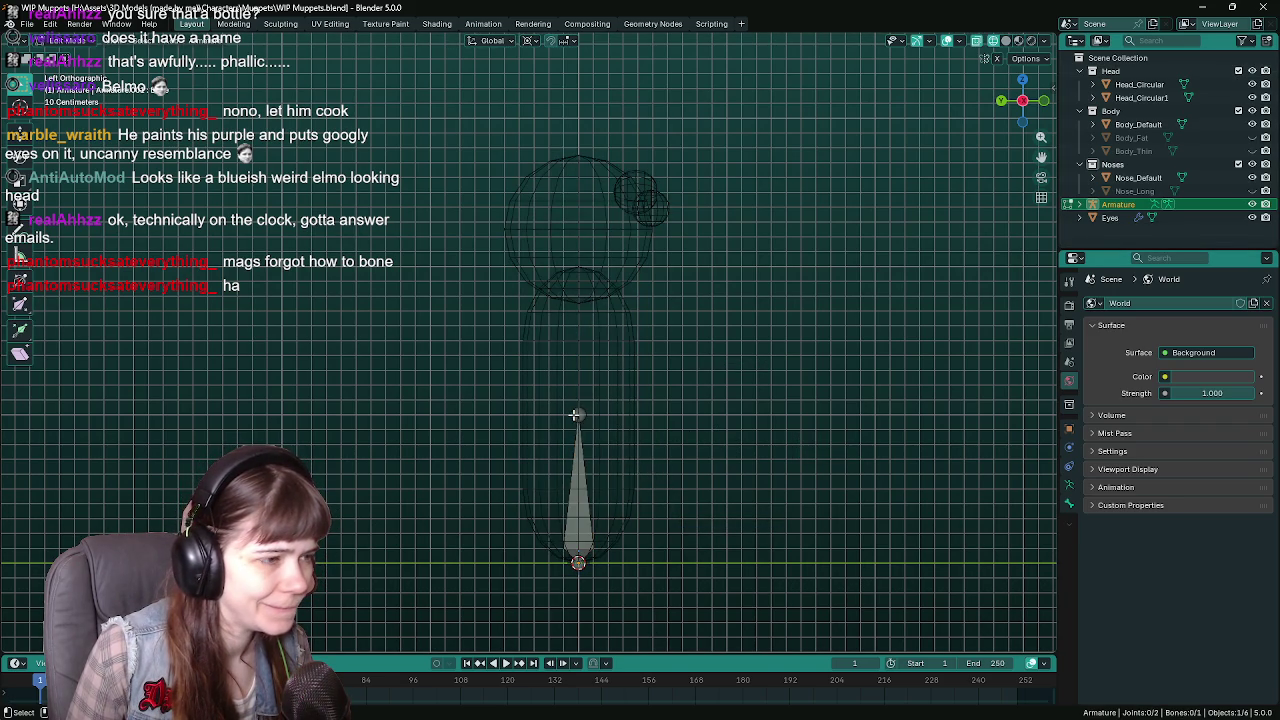
pyautogui.press('g')
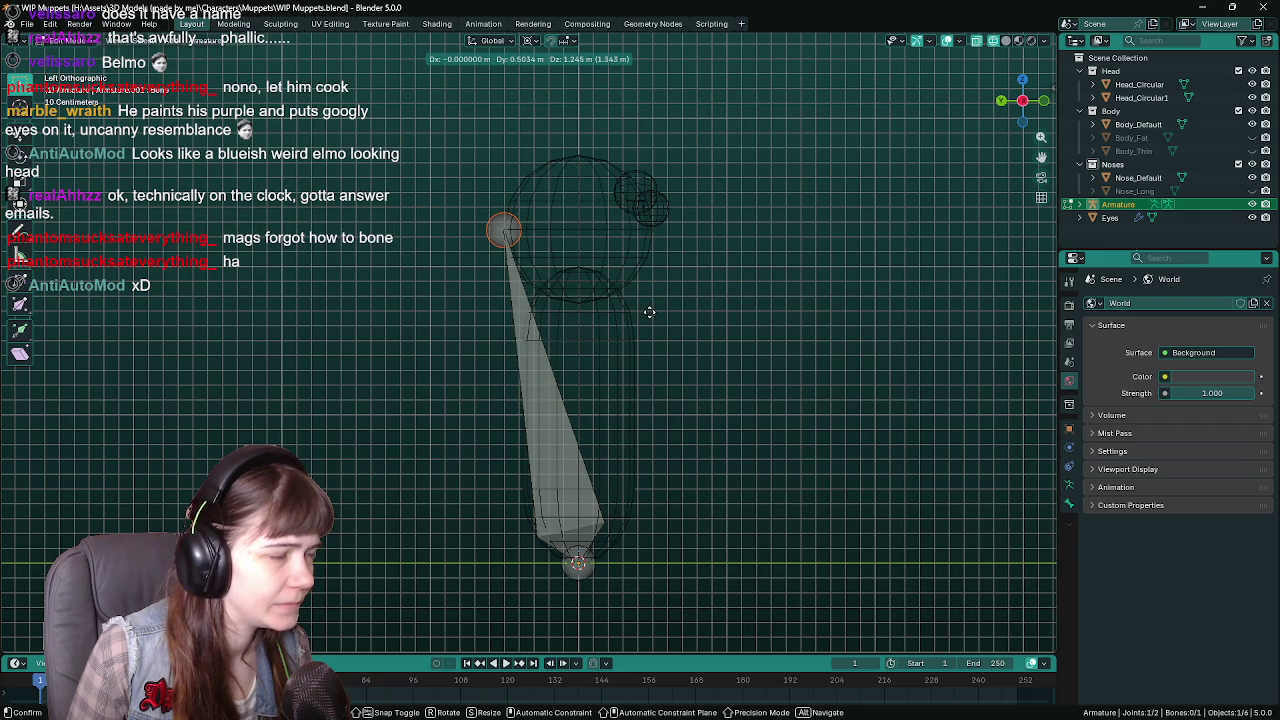
pyautogui.click(649, 312)
pyautogui.click(529, 40)
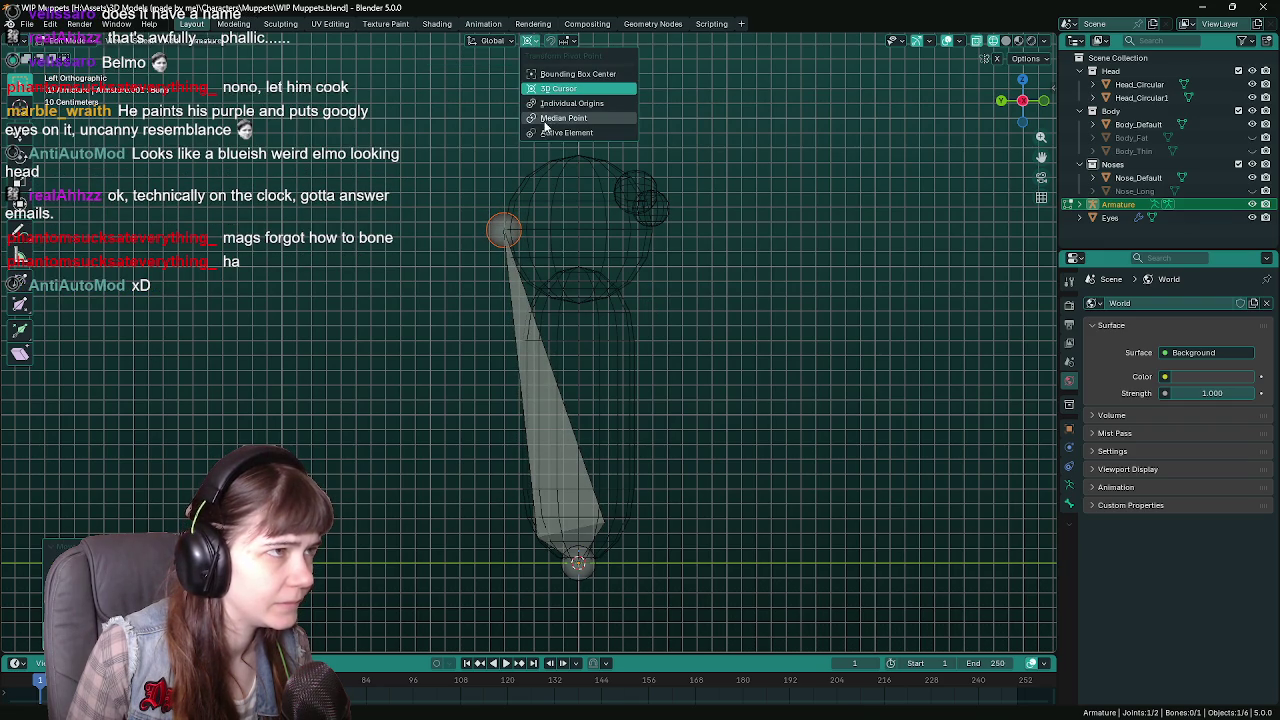
pyautogui.click(571, 119)
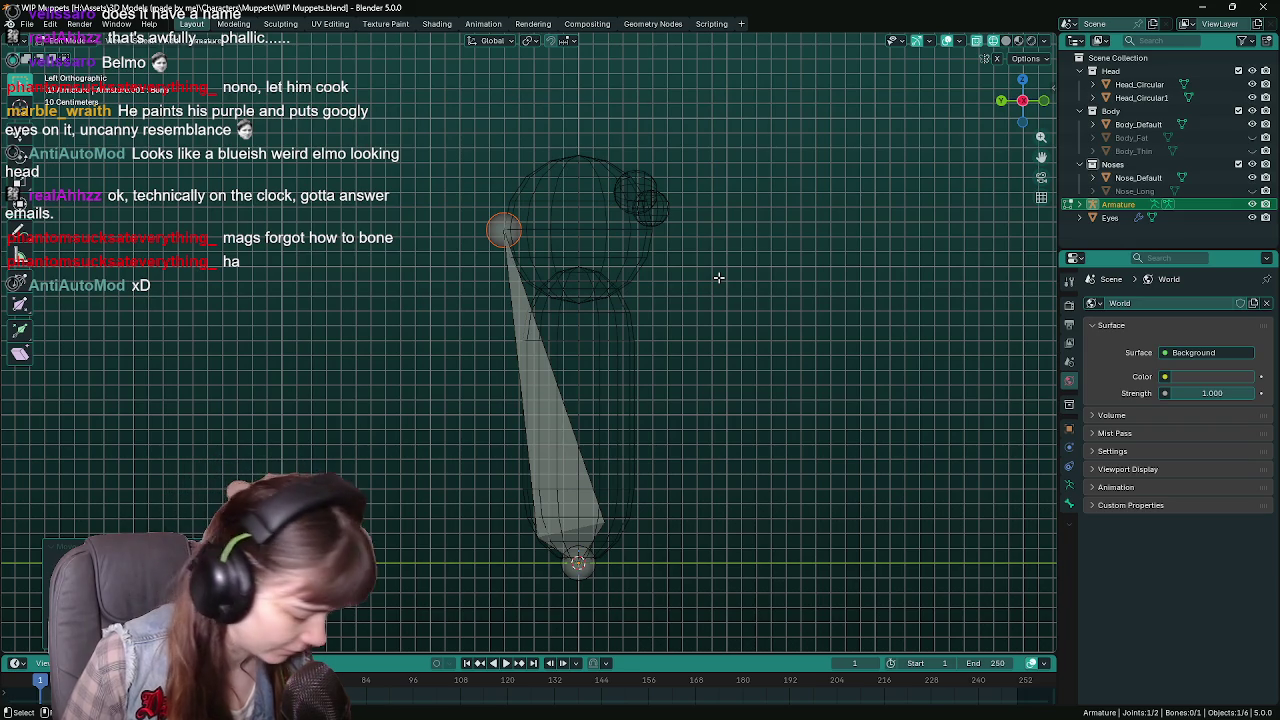
pyautogui.hotkey('ctrl', 's')
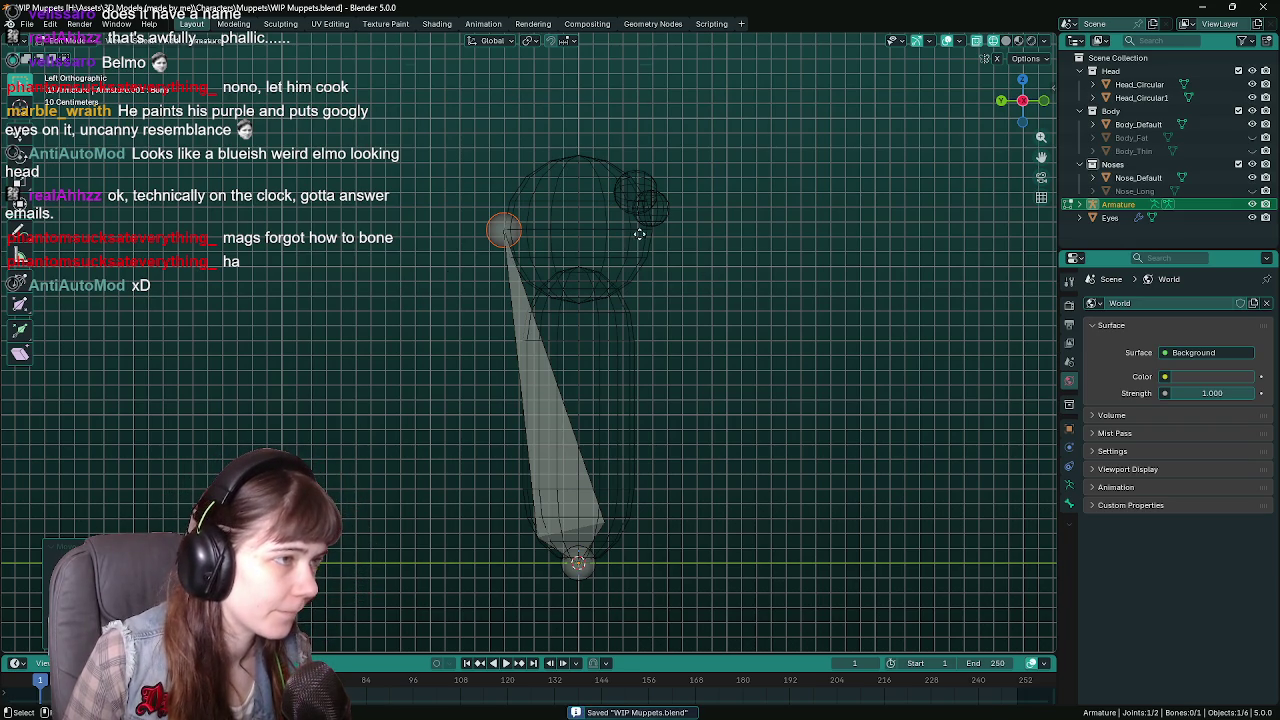
# Extrude a horizontal Y-axis jaw bone forward from the tip, save, and return to solid shading.
pyautogui.press('e')
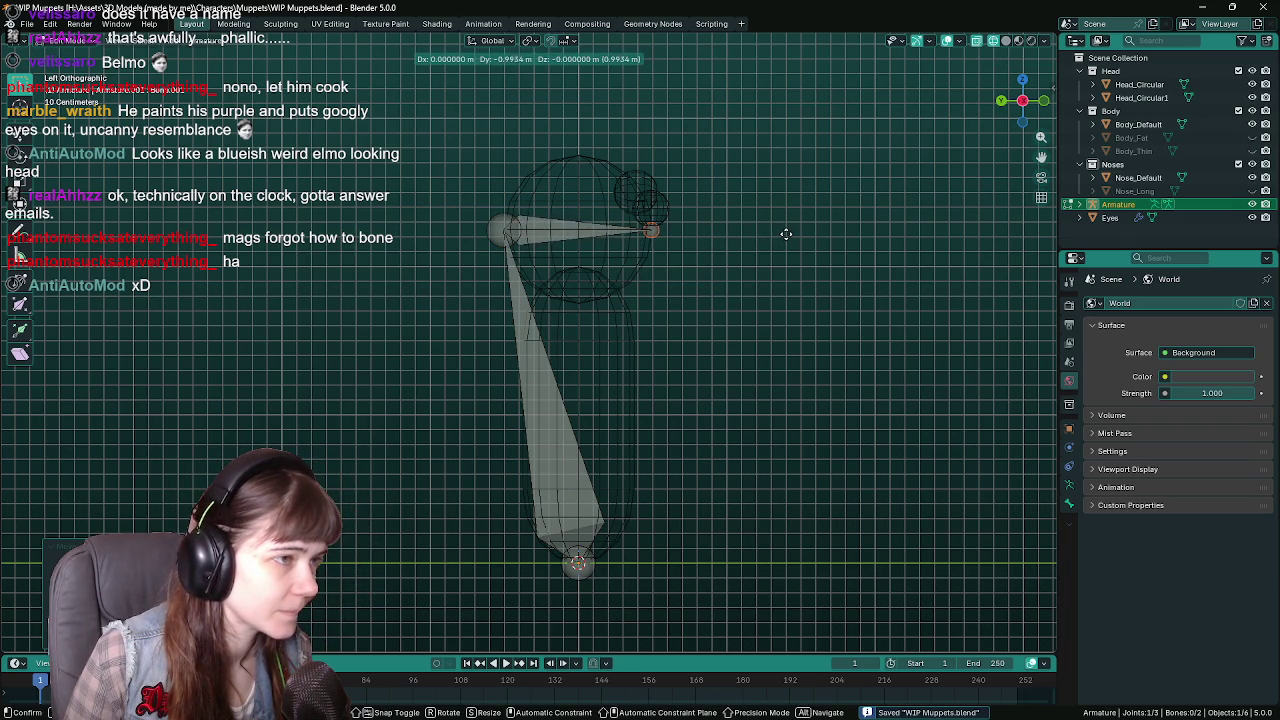
pyautogui.press('x')
pyautogui.press('y')
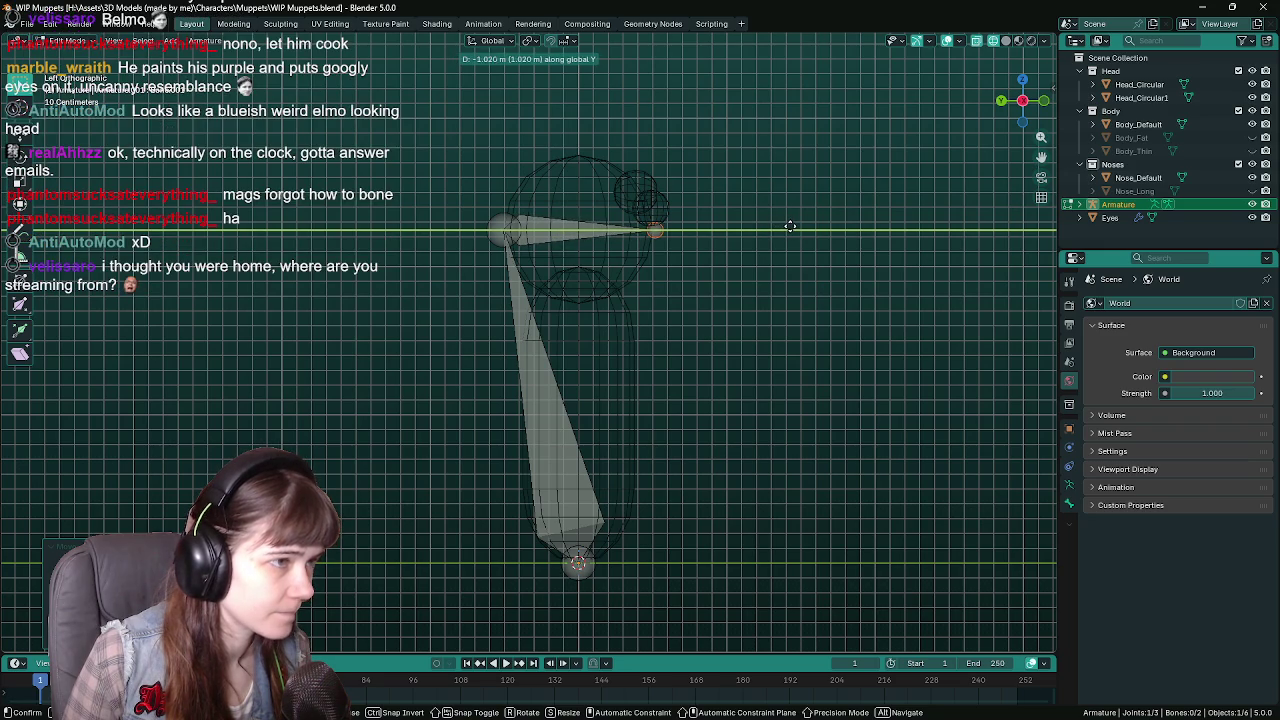
pyautogui.click(791, 226)
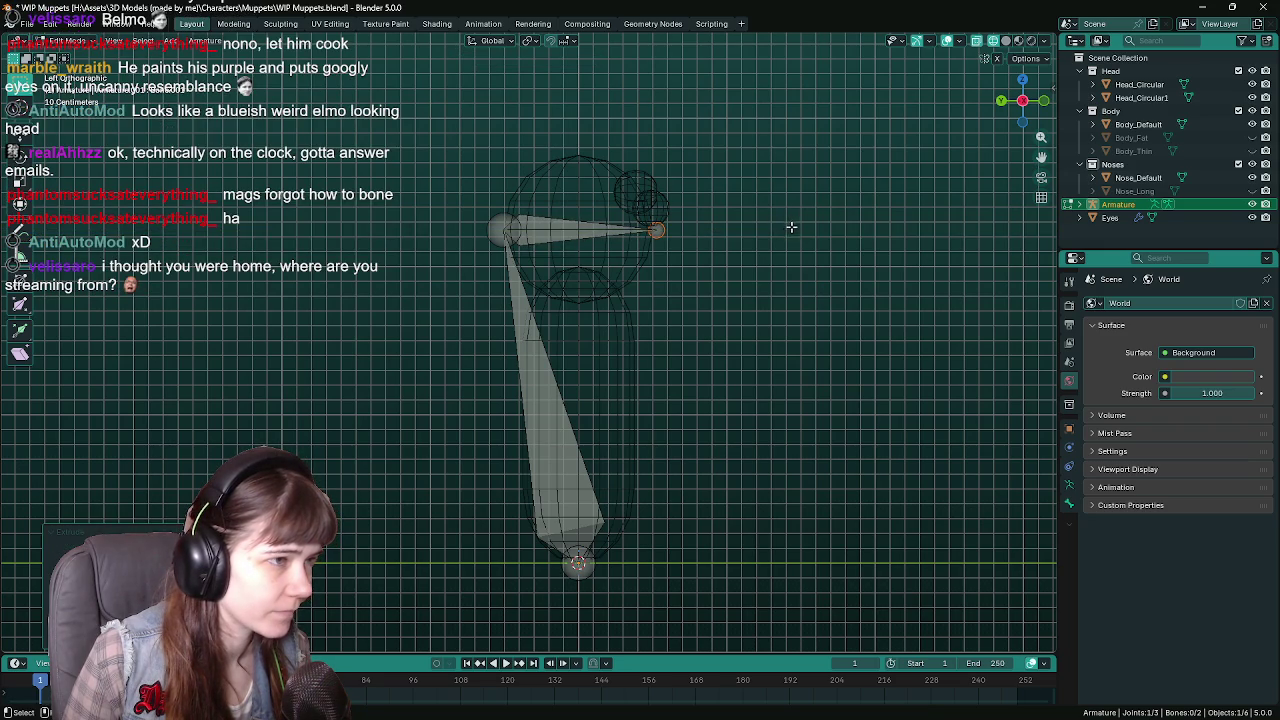
pyautogui.hotkey('ctrl', 's')
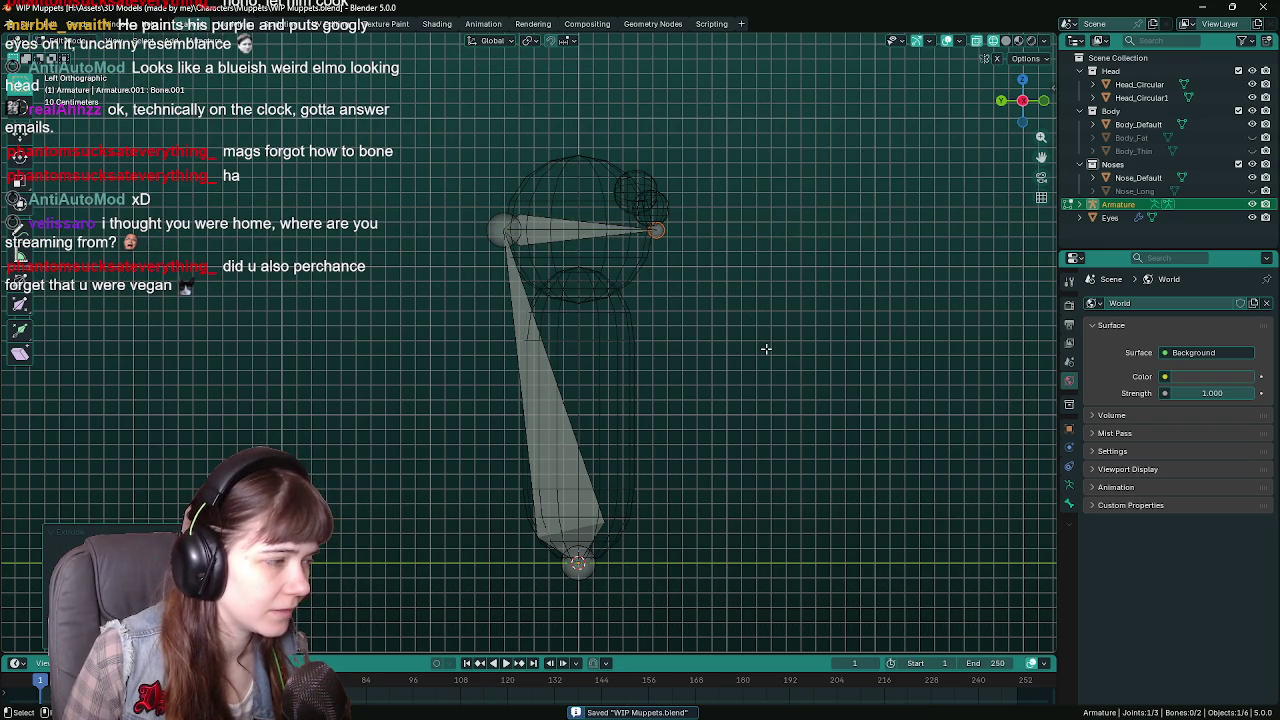
pyautogui.moveTo(866, 420)
pyautogui.mouseDown(button='middle')
pyautogui.moveTo(689, 447)
pyautogui.moveTo(741, 405)
pyautogui.moveTo(834, 408)
pyautogui.moveTo(794, 414)
pyautogui.moveTo(791, 401)
pyautogui.mouseUp(button='middle')
pyautogui.press('z')
pyautogui.click(805, 403)
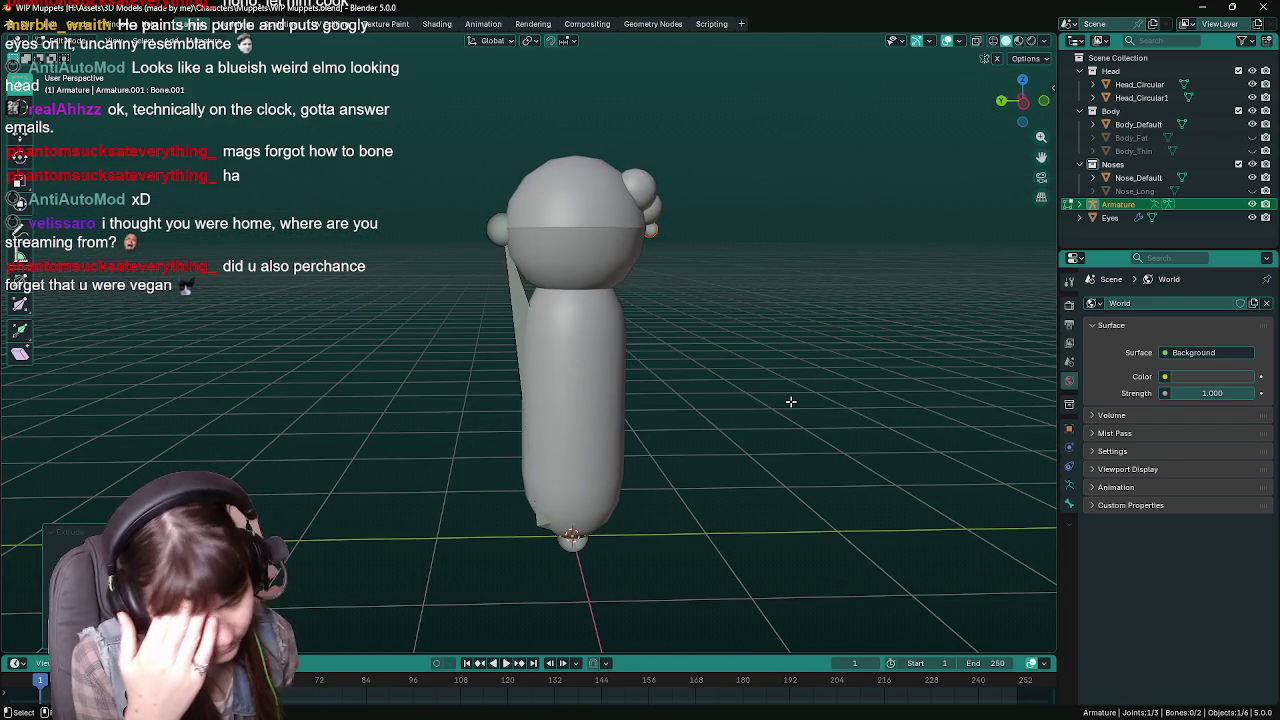
# Leave Edit Mode and check the rig from front and side views, saving the file.
pyautogui.press('Tab')
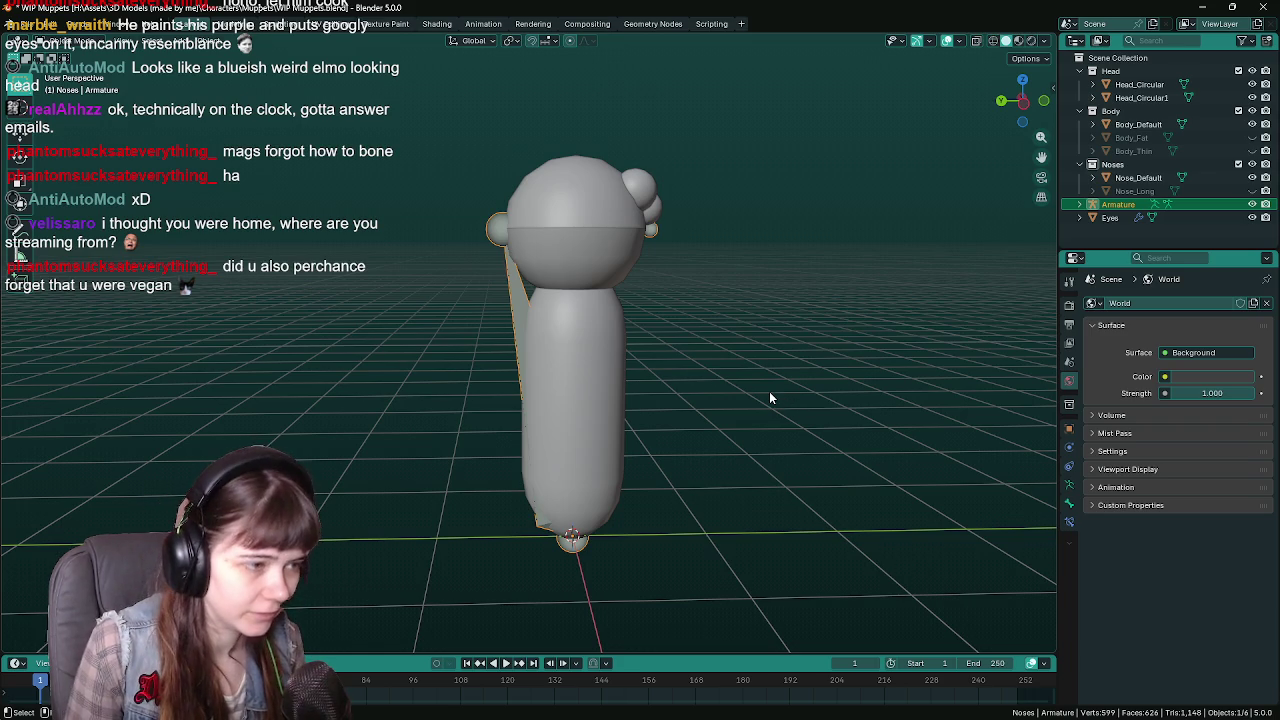
pyautogui.press('KP_1')
pyautogui.hotkey('ctrl', 's')
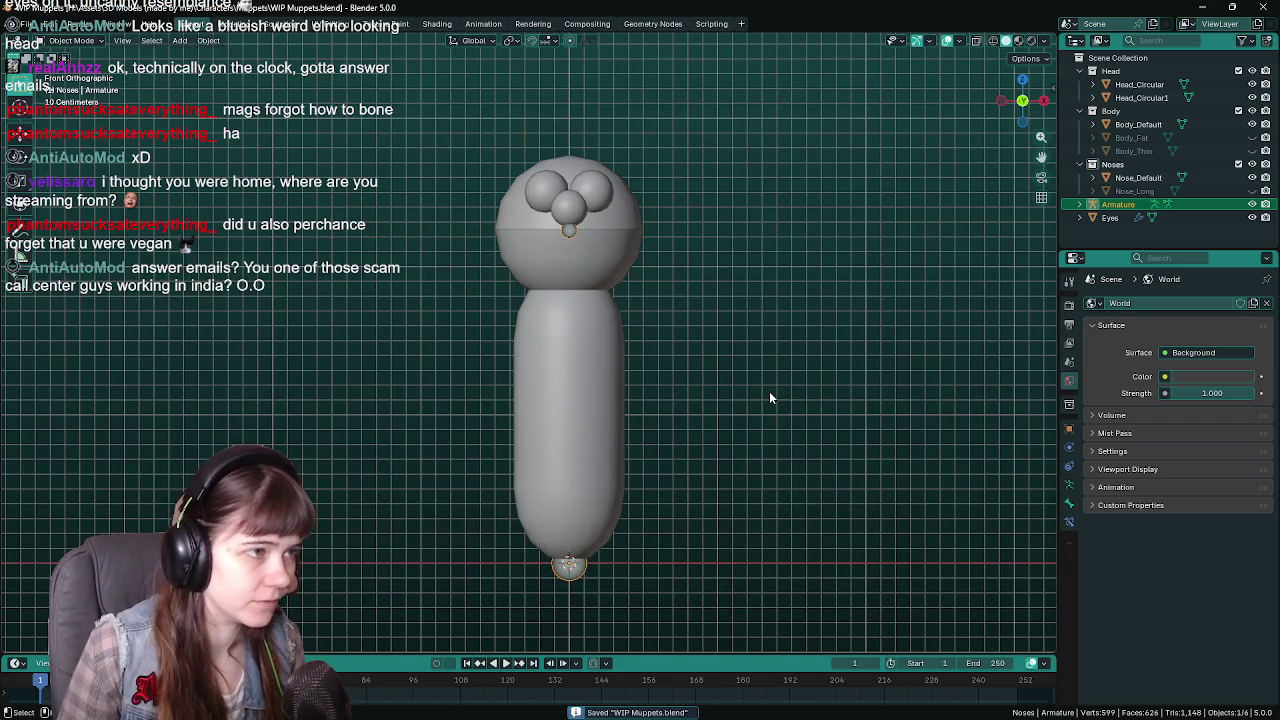
pyautogui.press('ctrl+KP_3')
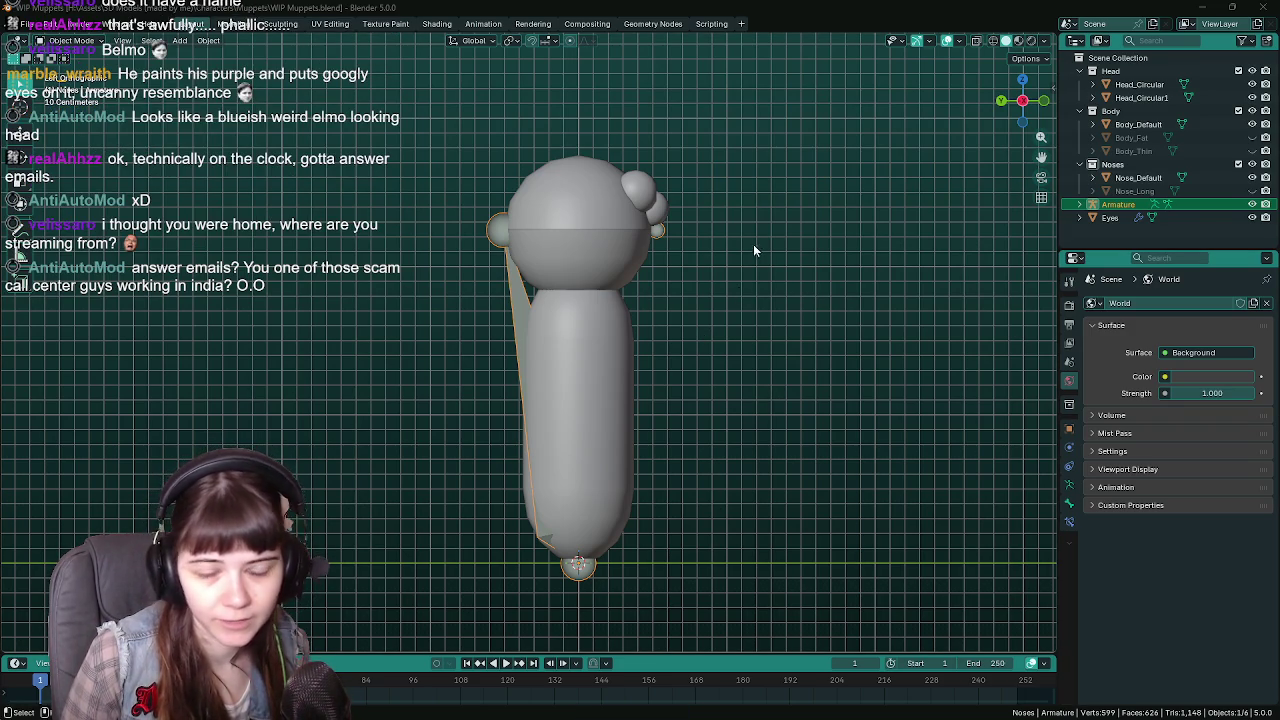
pyautogui.hotkey('ctrl', 's')
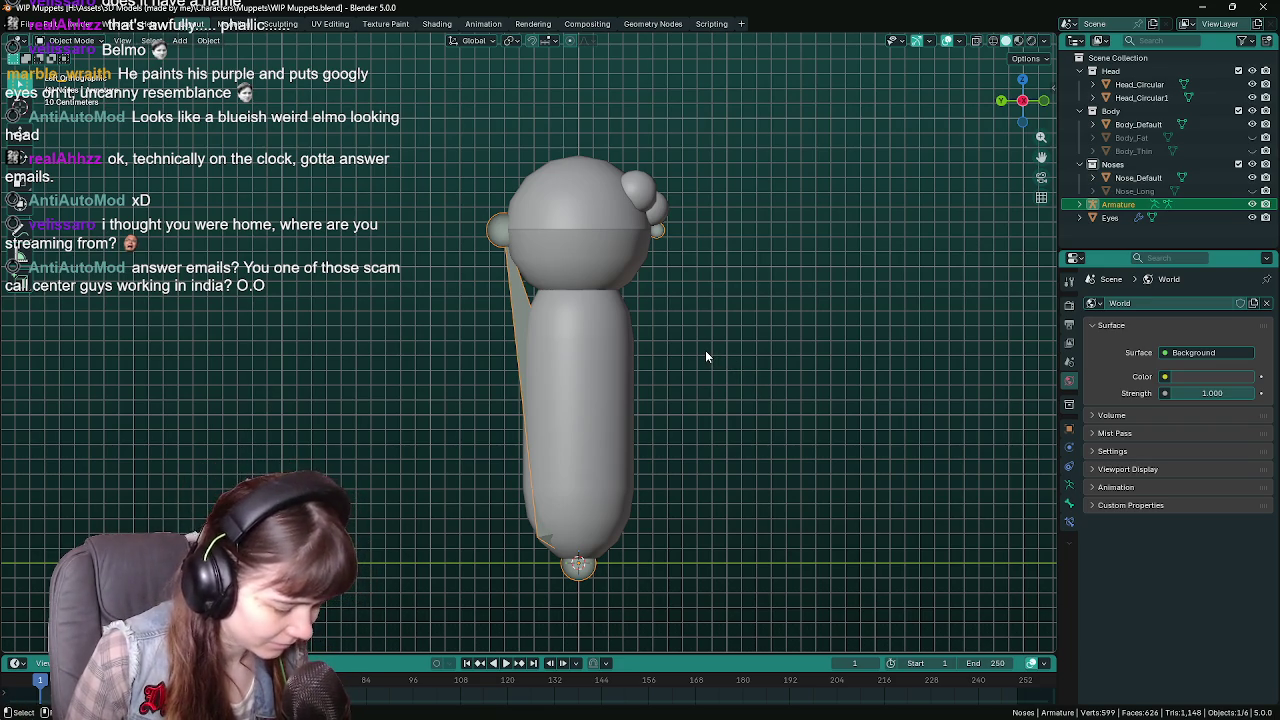
# Select the upper head piece, switch the viewport to Material Preview shading, and save.
pyautogui.hotkey('ctrl', 's')
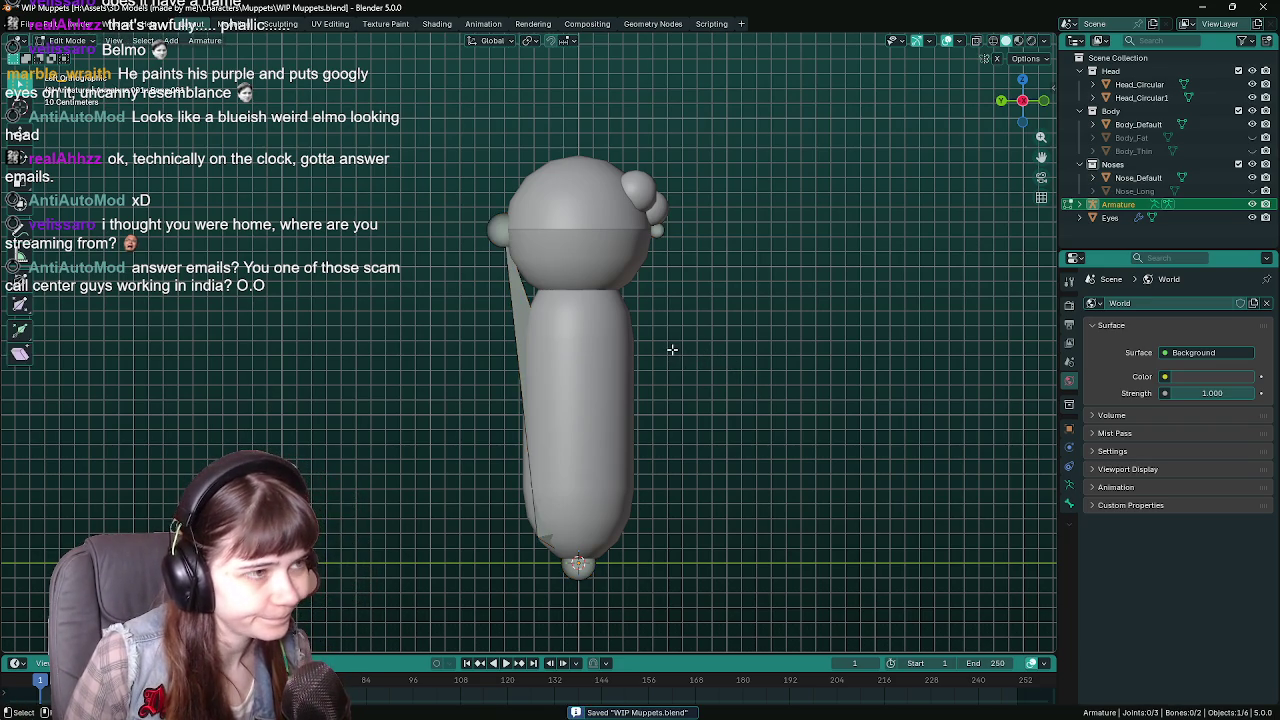
pyautogui.click(627, 224)
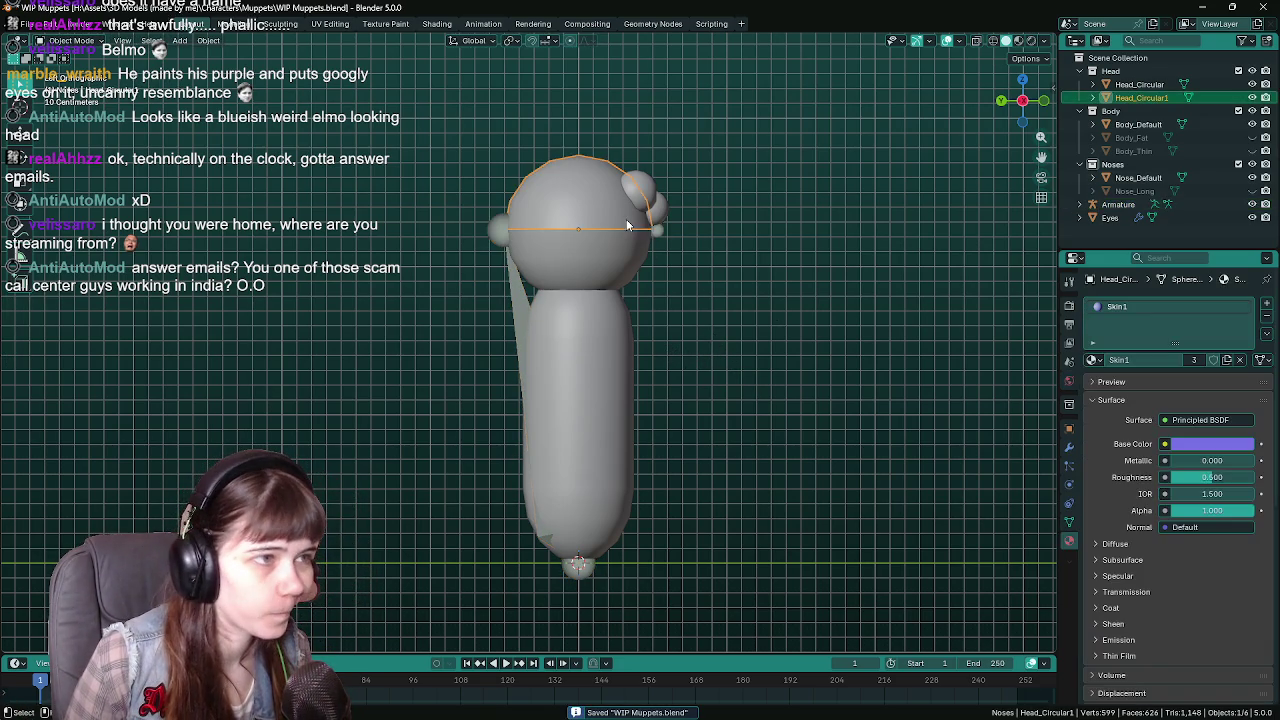
pyautogui.moveTo(748, 256)
pyautogui.mouseDown(button='middle')
pyautogui.moveTo(757, 309)
pyautogui.moveTo(674, 334)
pyautogui.moveTo(702, 300)
pyautogui.moveTo(700, 330)
pyautogui.mouseUp(button='middle')
pyautogui.press('z')
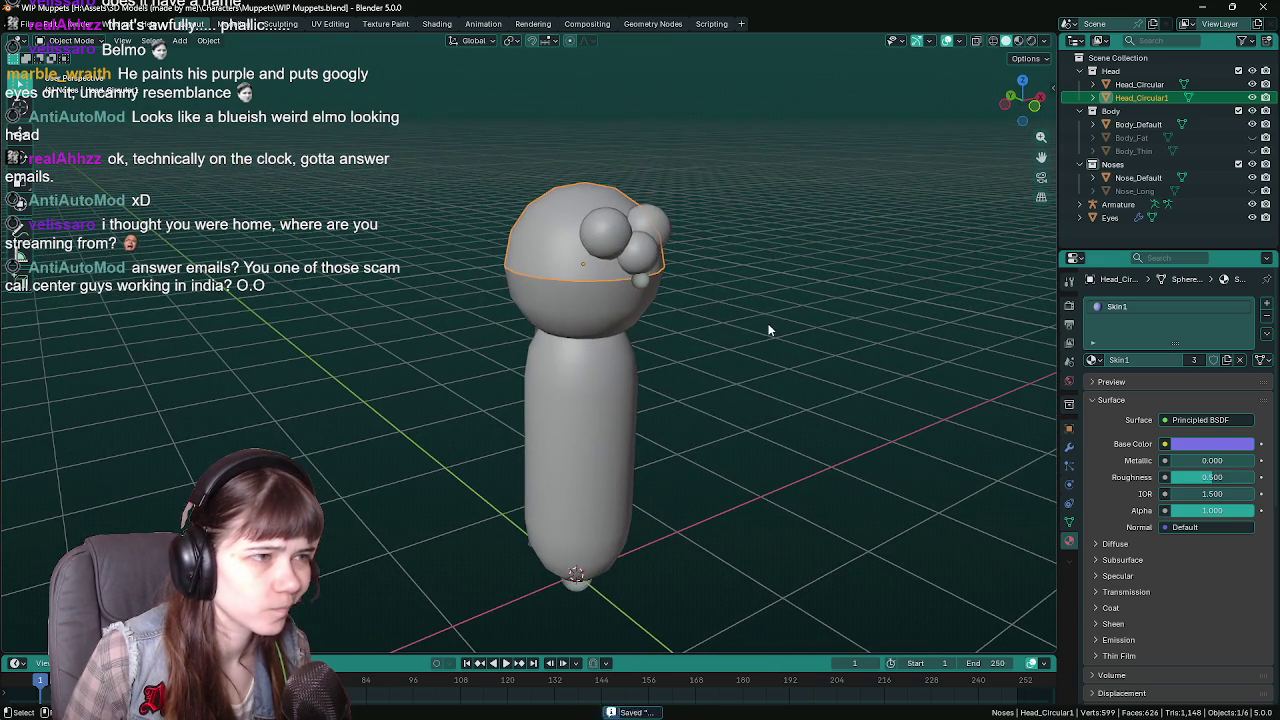
pyautogui.press('z')
pyautogui.click(749, 400)
pyautogui.hotkey('ctrl', 's')
# Select the nose, then add the upper head piece as the active object.
pyautogui.moveTo(729, 371)
pyautogui.mouseDown(button='middle')
pyautogui.moveTo(645, 257)
pyautogui.moveTo(665, 311)
pyautogui.moveTo(680, 283)
pyautogui.mouseUp(button='middle')
pyautogui.click(638, 254)
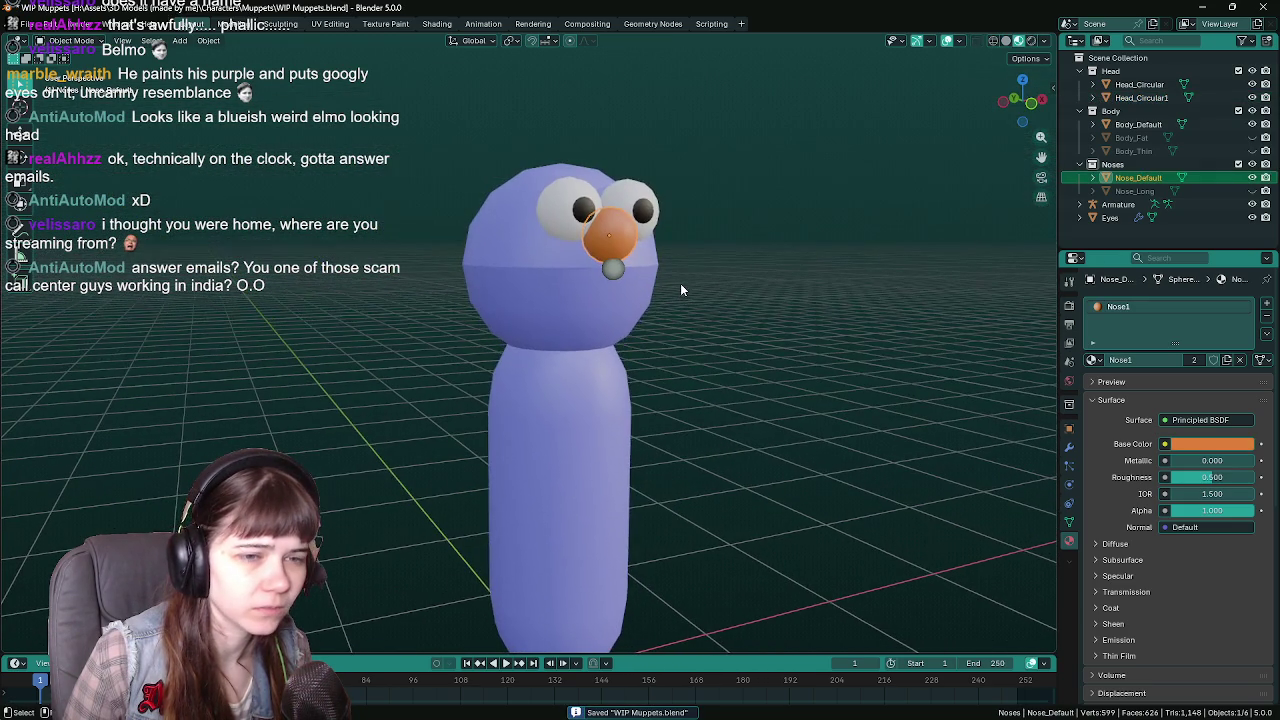
pyautogui.click(559, 261)
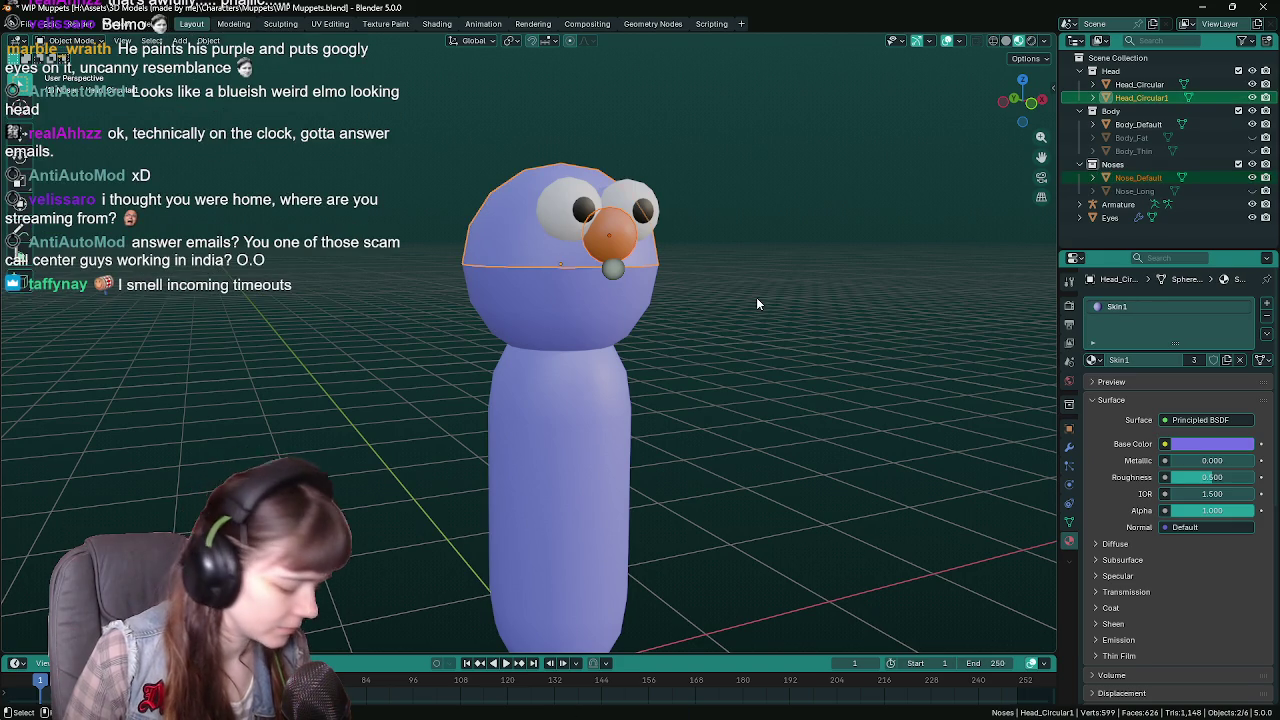
# Parent the nose to the upper head piece, test with an X rotation, and save.
pyautogui.hotkey('ctrl', 'p')
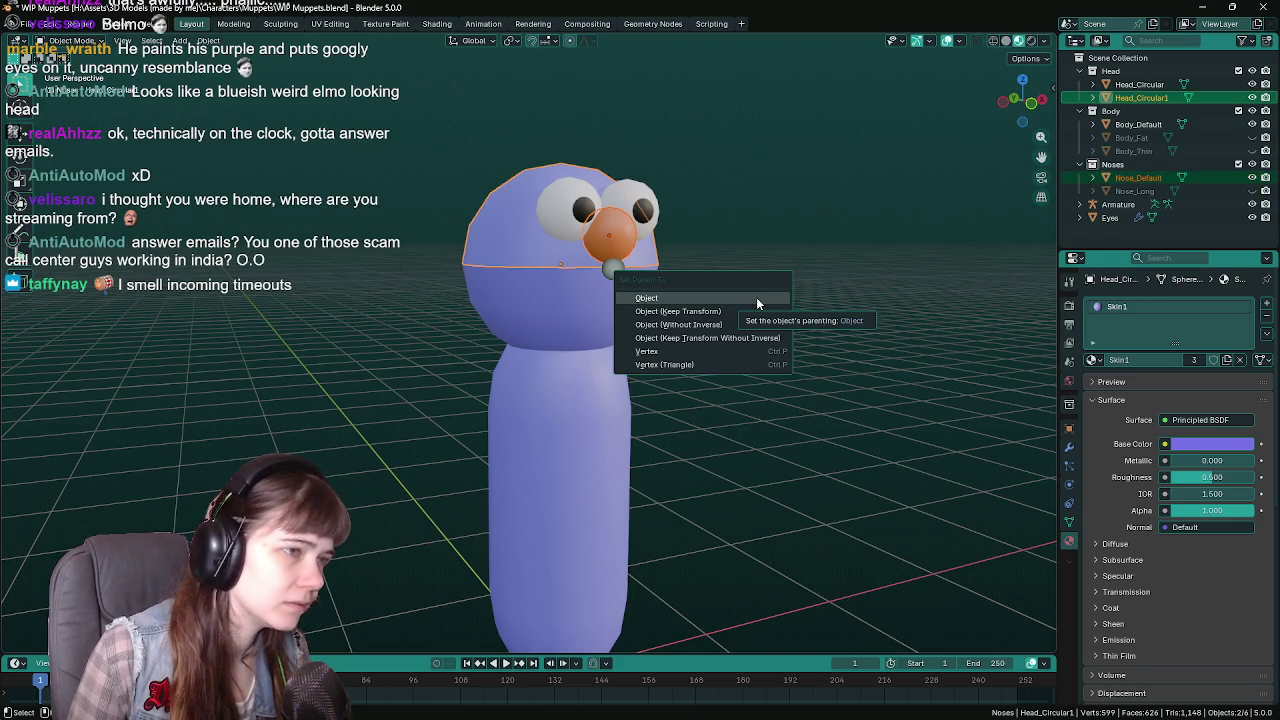
pyautogui.click(752, 314)
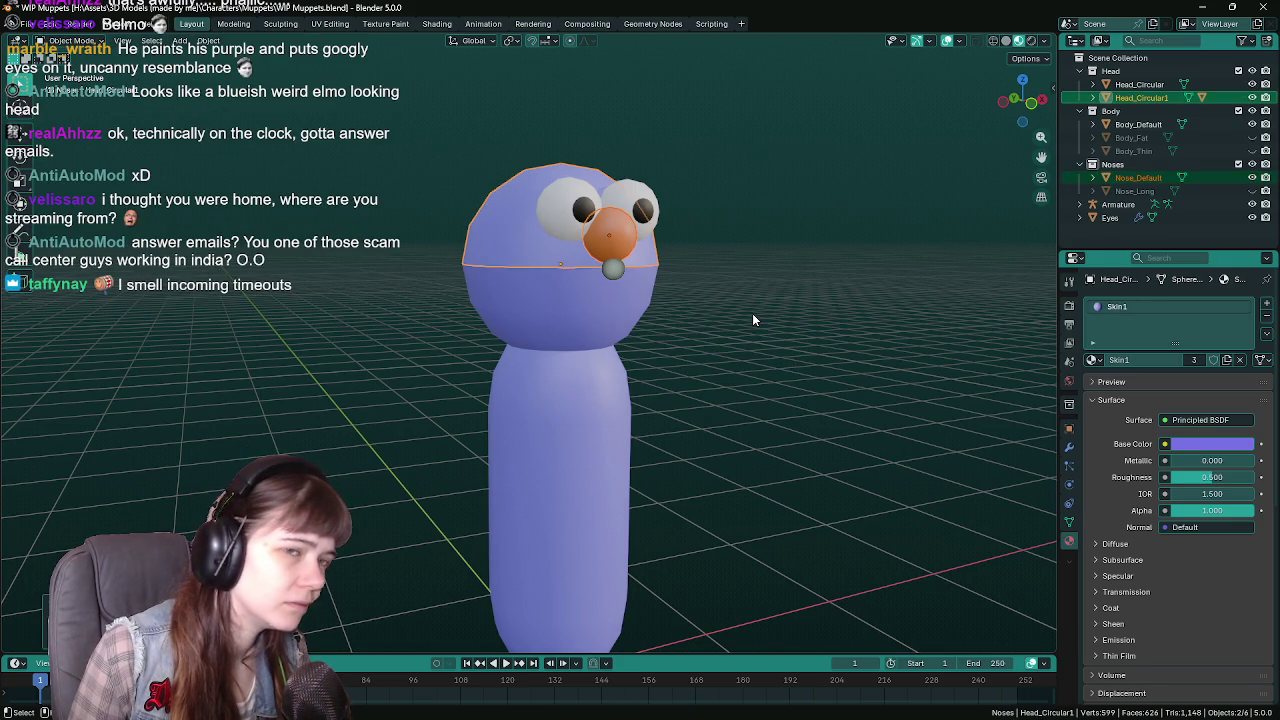
pyautogui.press('r')
pyautogui.press('x')
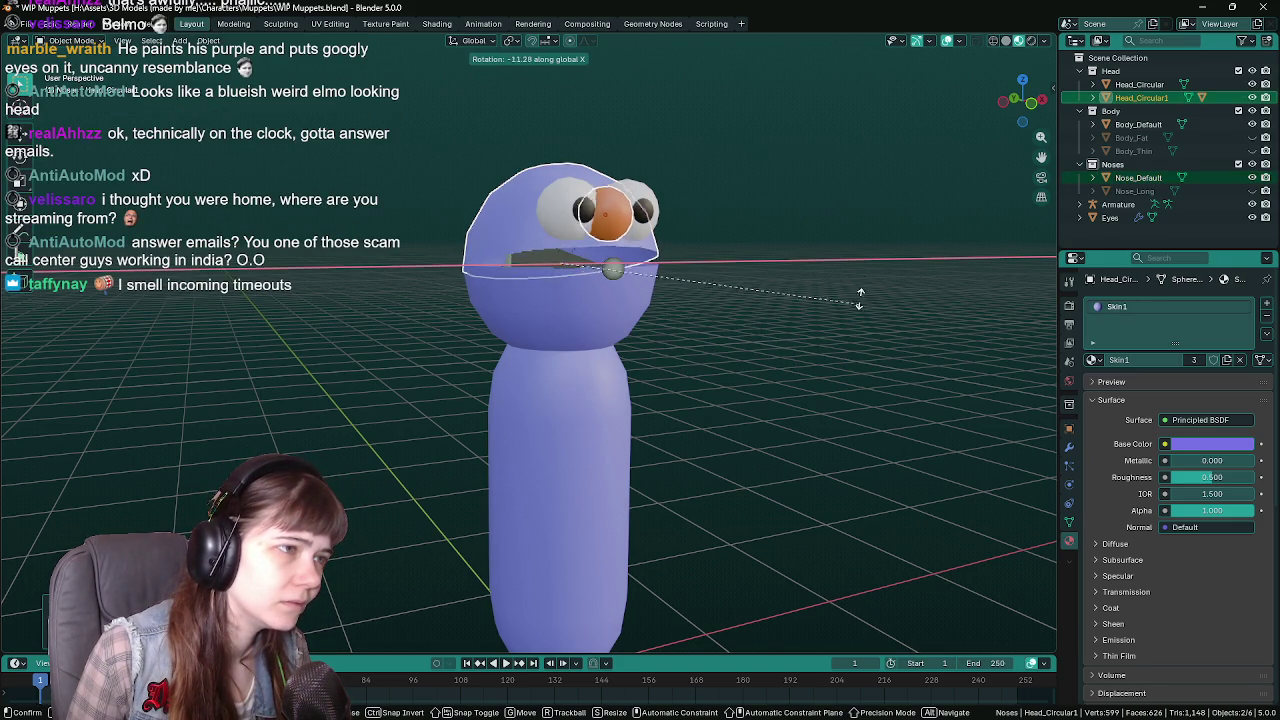
pyautogui.press('Escape')
pyautogui.moveTo(683, 347)
pyautogui.mouseDown(button='middle')
pyautogui.moveTo(536, 312)
pyautogui.moveTo(816, 348)
pyautogui.moveTo(668, 235)
pyautogui.mouseUp(button='middle')
pyautogui.hotkey('ctrl', 's')
# Parent the eyes to the upper head piece.
pyautogui.click(816, 348)
pyautogui.click(641, 214)
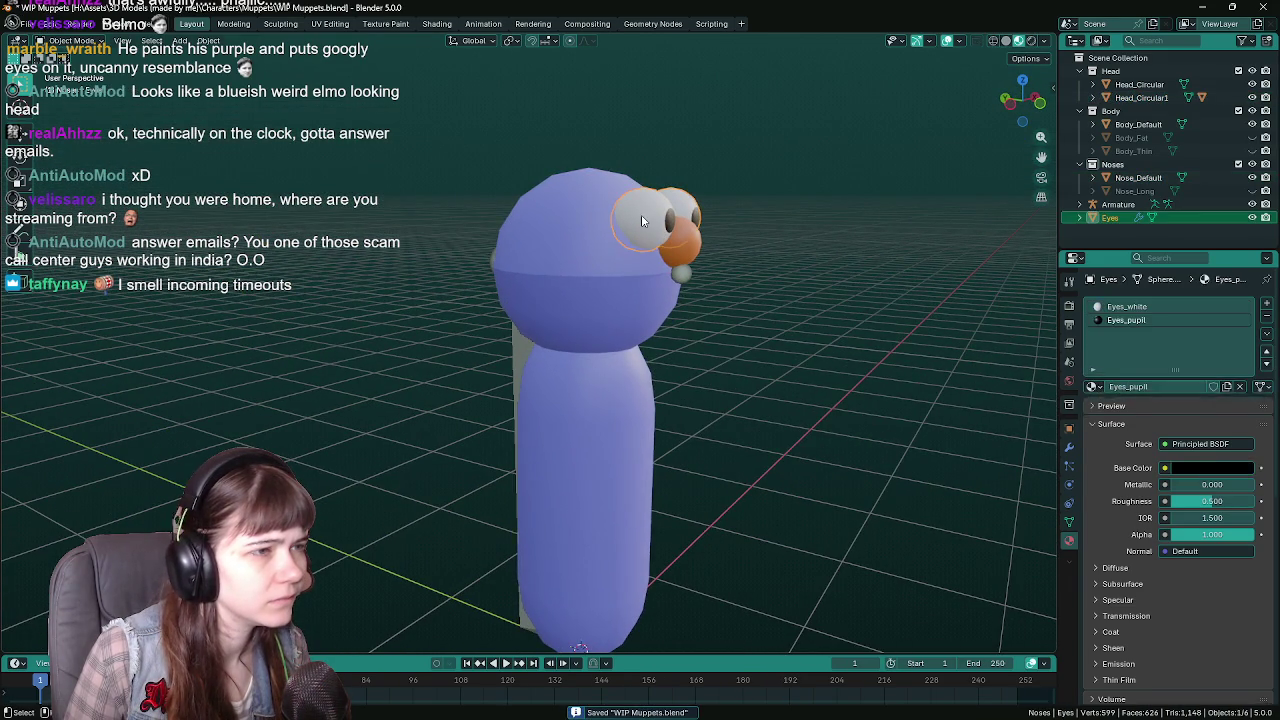
pyautogui.keyDown('shift'); pyautogui.click(600, 252); pyautogui.keyUp('shift')
pyautogui.rightClick(601, 258)
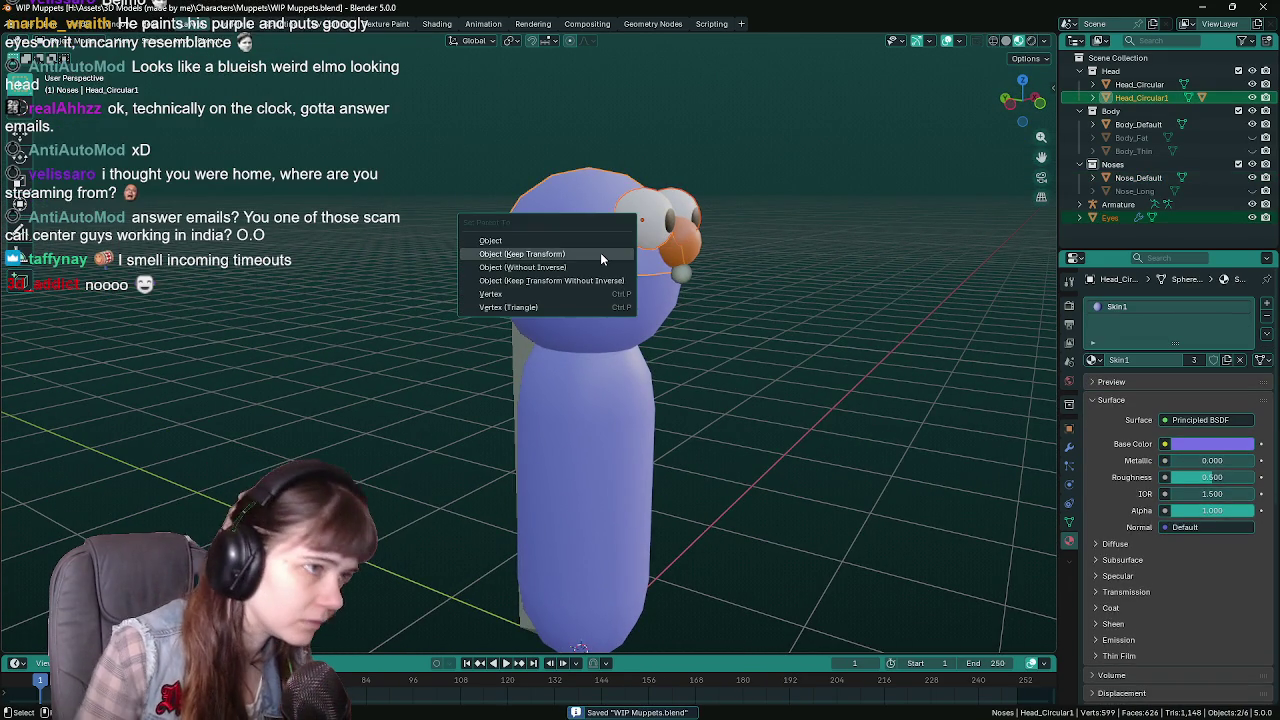
pyautogui.click(601, 256)
pyautogui.moveTo(601, 256)
pyautogui.mouseDown(button='middle')
pyautogui.moveTo(748, 276)
pyautogui.moveTo(727, 289)
pyautogui.mouseUp(button='middle')
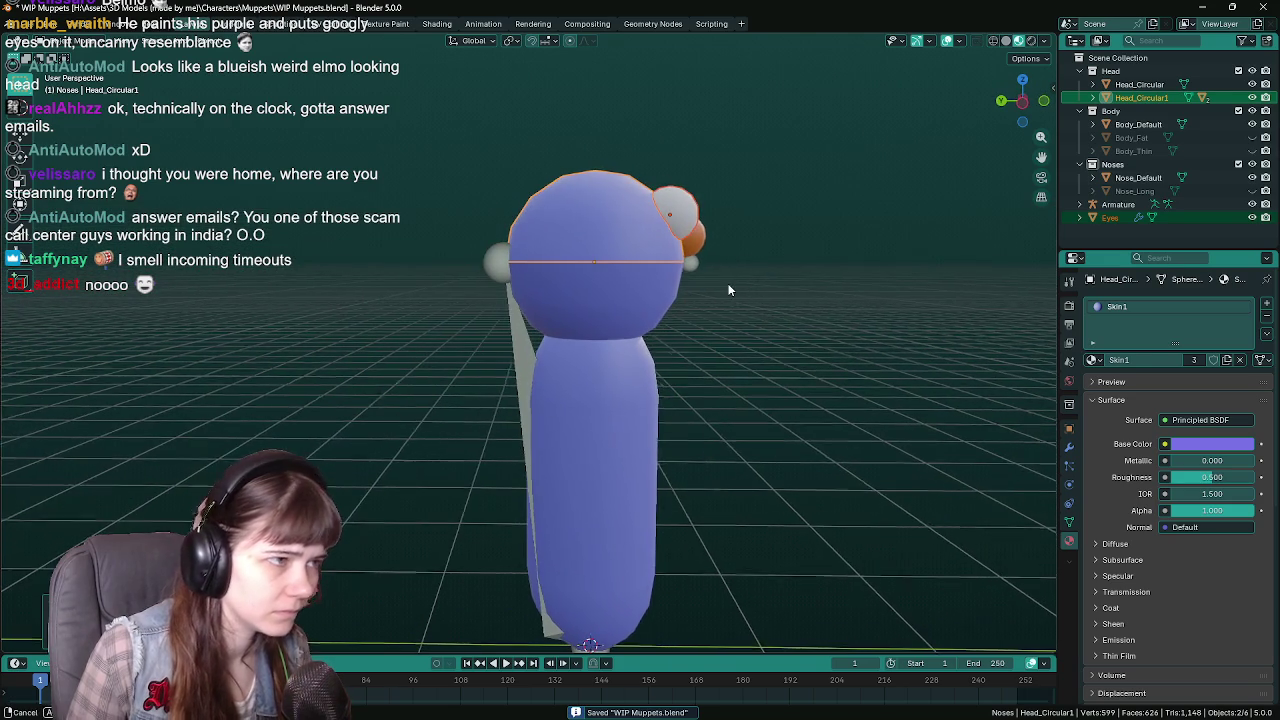
pyautogui.moveTo(545, 230)
pyautogui.mouseDown(button='middle')
pyautogui.moveTo(528, 248)
pyautogui.moveTo(735, 348)
pyautogui.moveTo(602, 247)
pyautogui.mouseUp(button='middle')
# Select the upper head and the armature, then deselect Head_Circular1 leaving the armature selected.
pyautogui.click(735, 348)
pyautogui.click(602, 247)
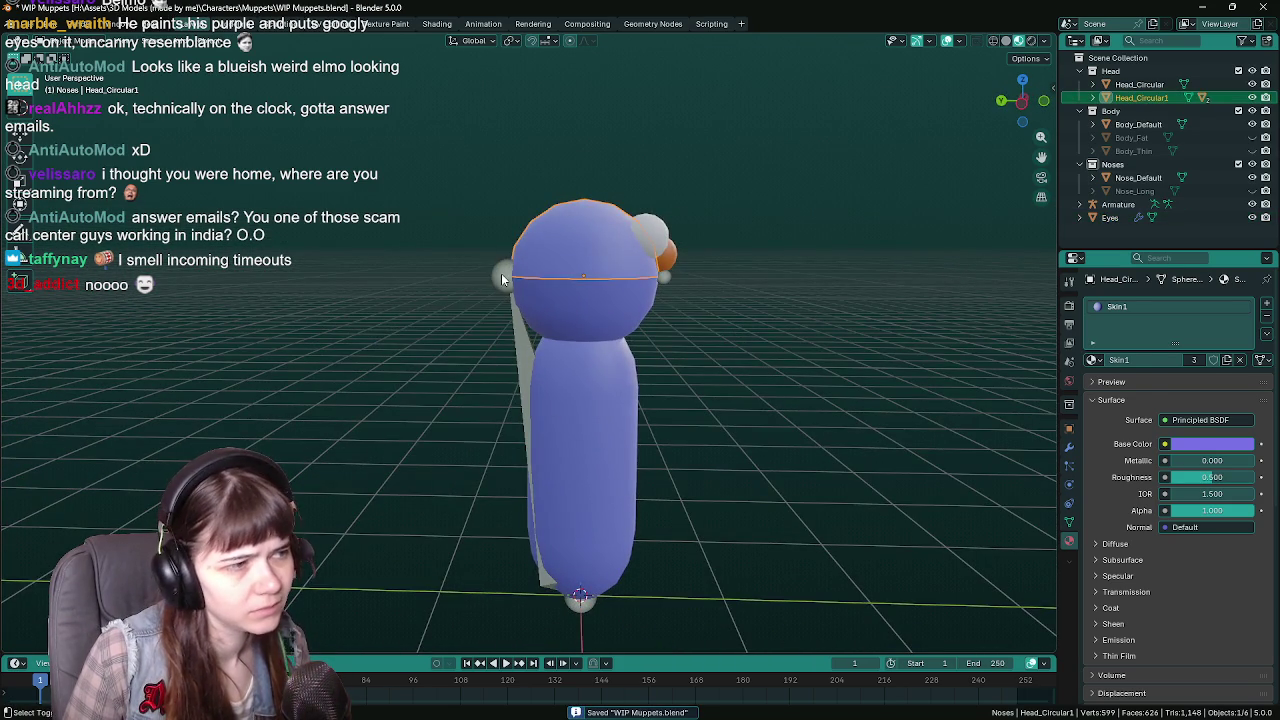
pyautogui.keyDown('shift'); pyautogui.click(501, 273); pyautogui.keyUp('shift')
pyautogui.click(671, 282)
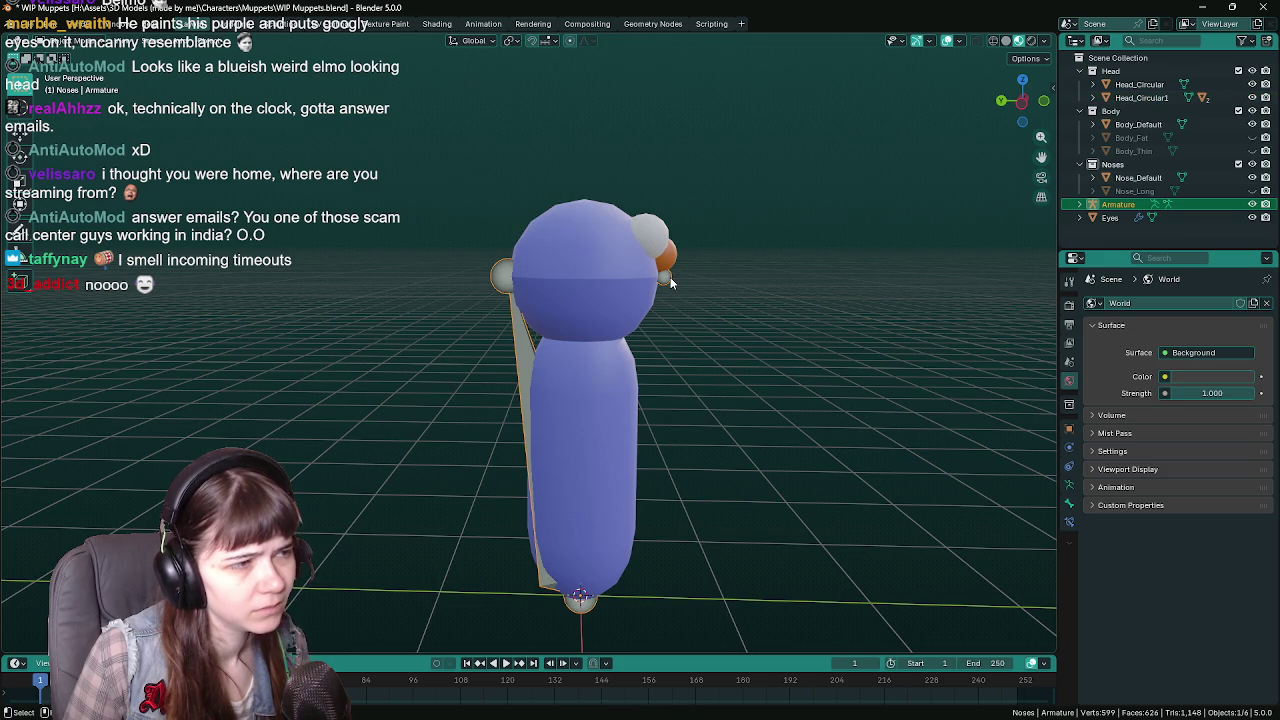
# Show Bone.001's bone properties, peek at Relations and Bendy Bones, and save.
pyautogui.click(1069, 505)
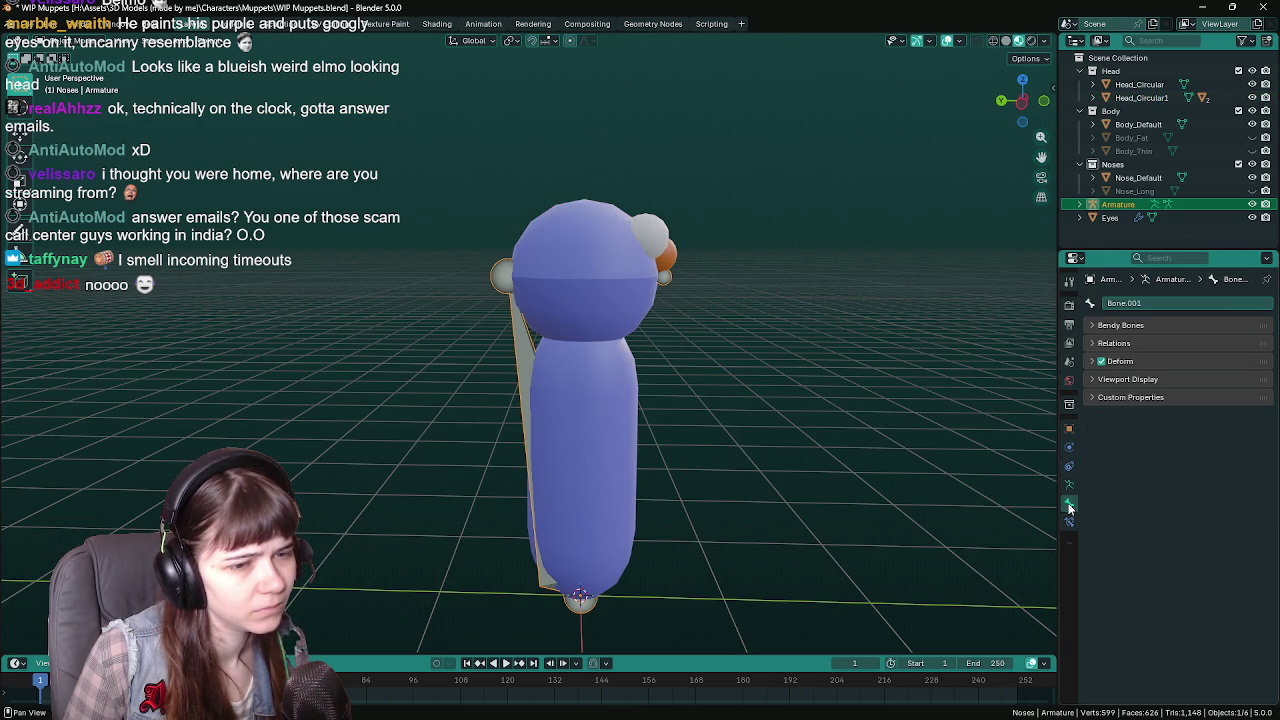
pyautogui.click(1116, 344)
pyautogui.click(1116, 343)
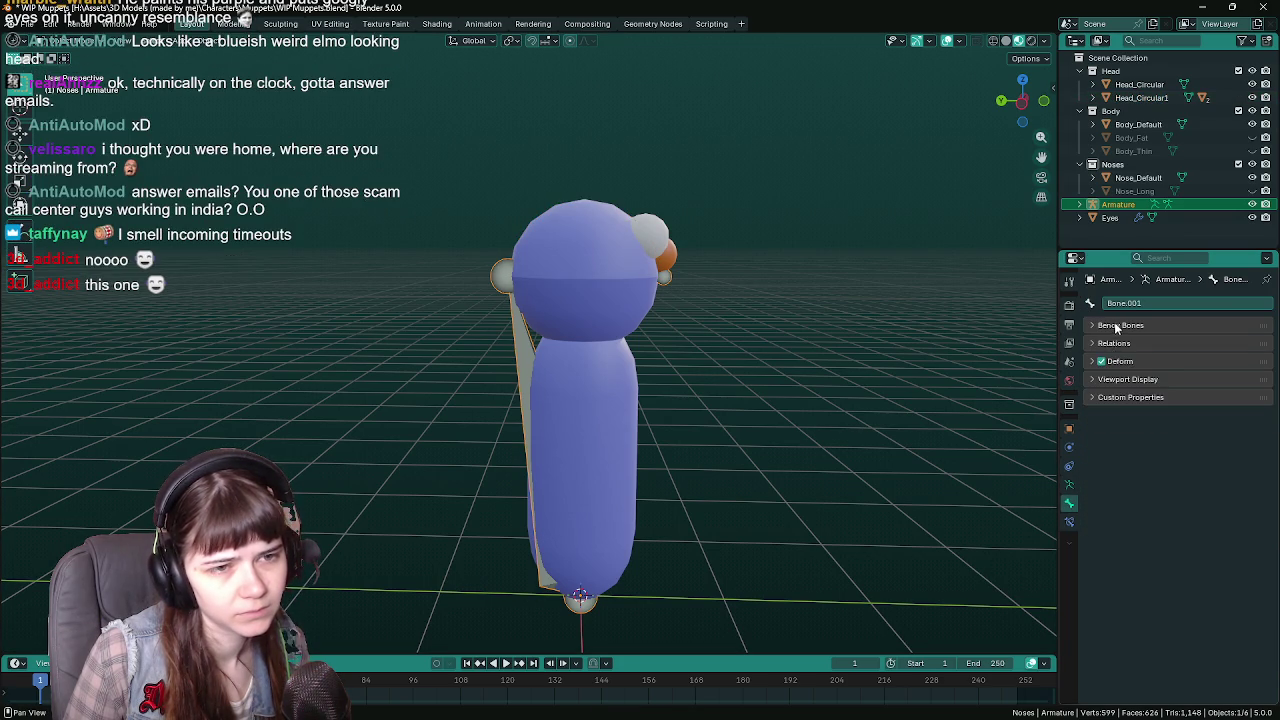
pyautogui.click(1116, 326)
pyautogui.click(1116, 326)
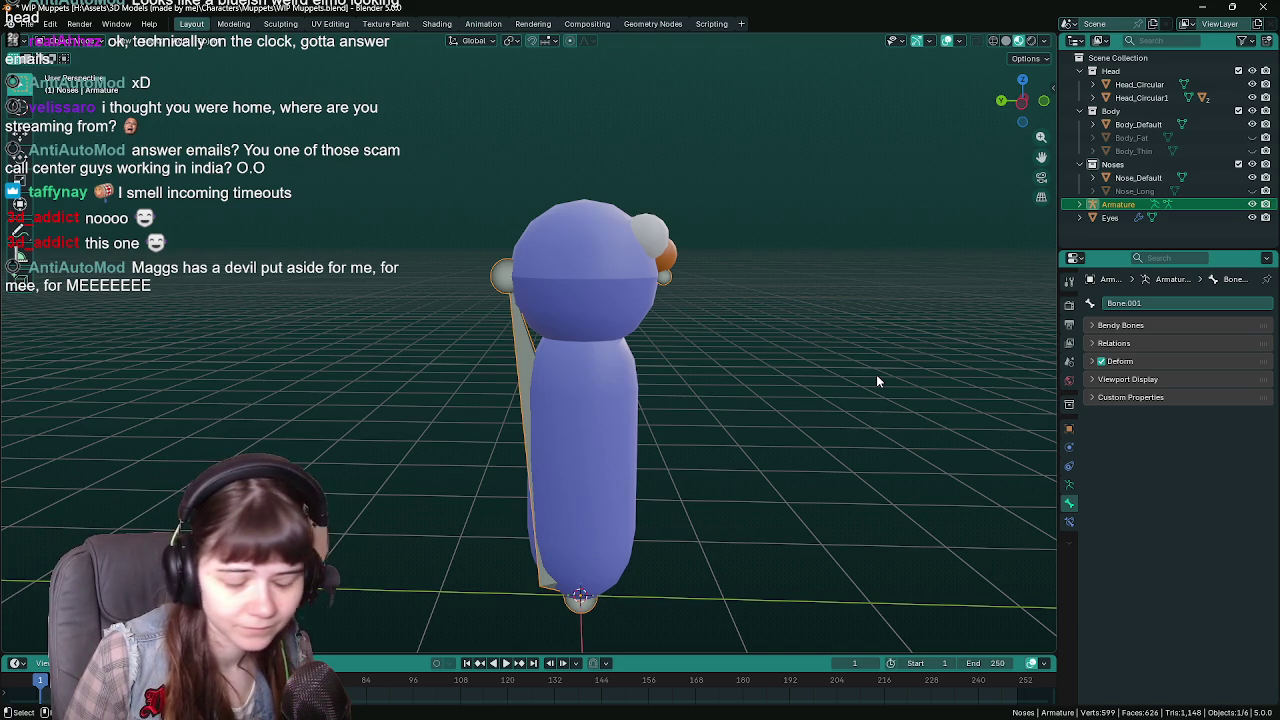
pyautogui.hotkey('ctrl', 's')
# View the muppet orthographically from the front, then the left side, recentre it, and save.
pyautogui.press('KP_4')
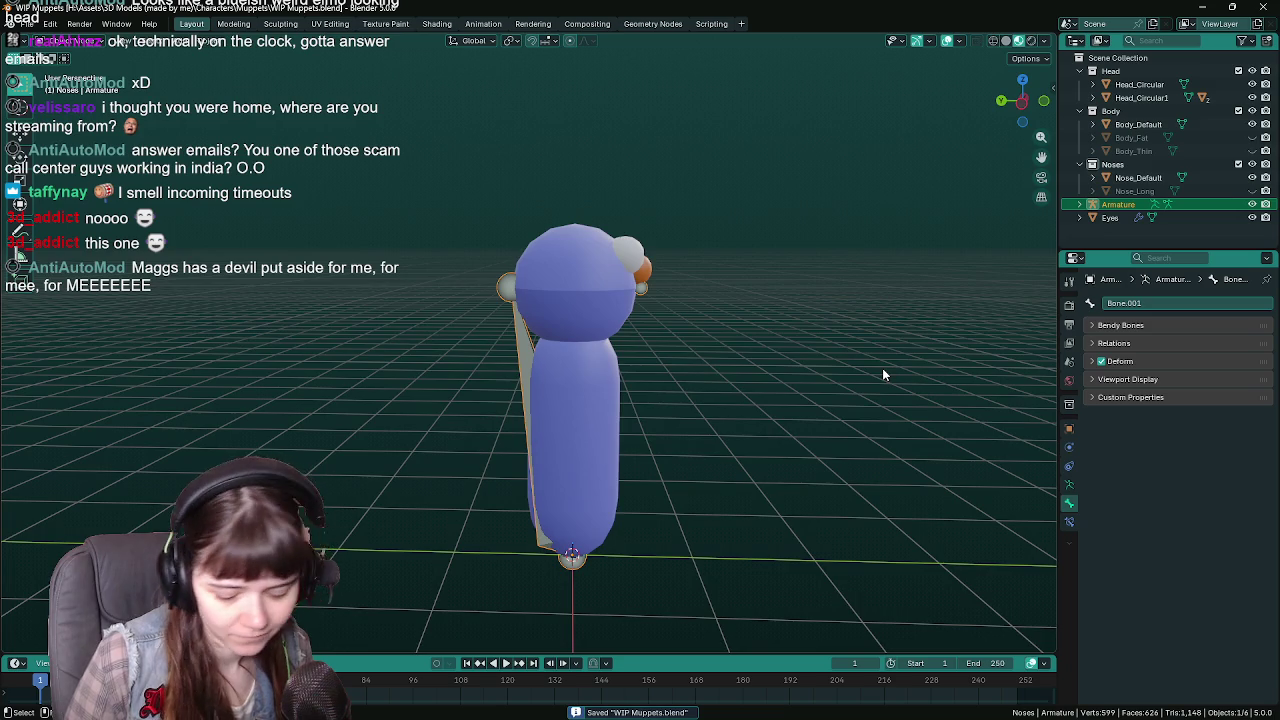
pyautogui.press('KP_1')
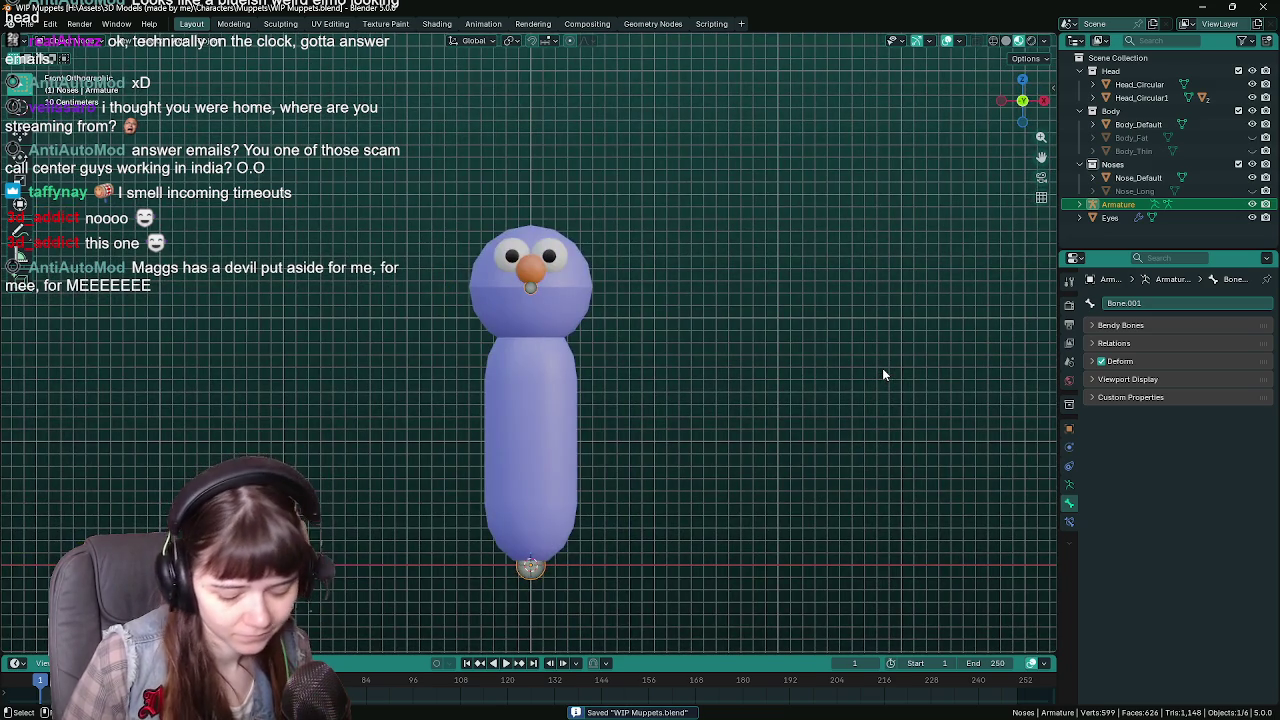
pyautogui.press('ctrl+KP_3')
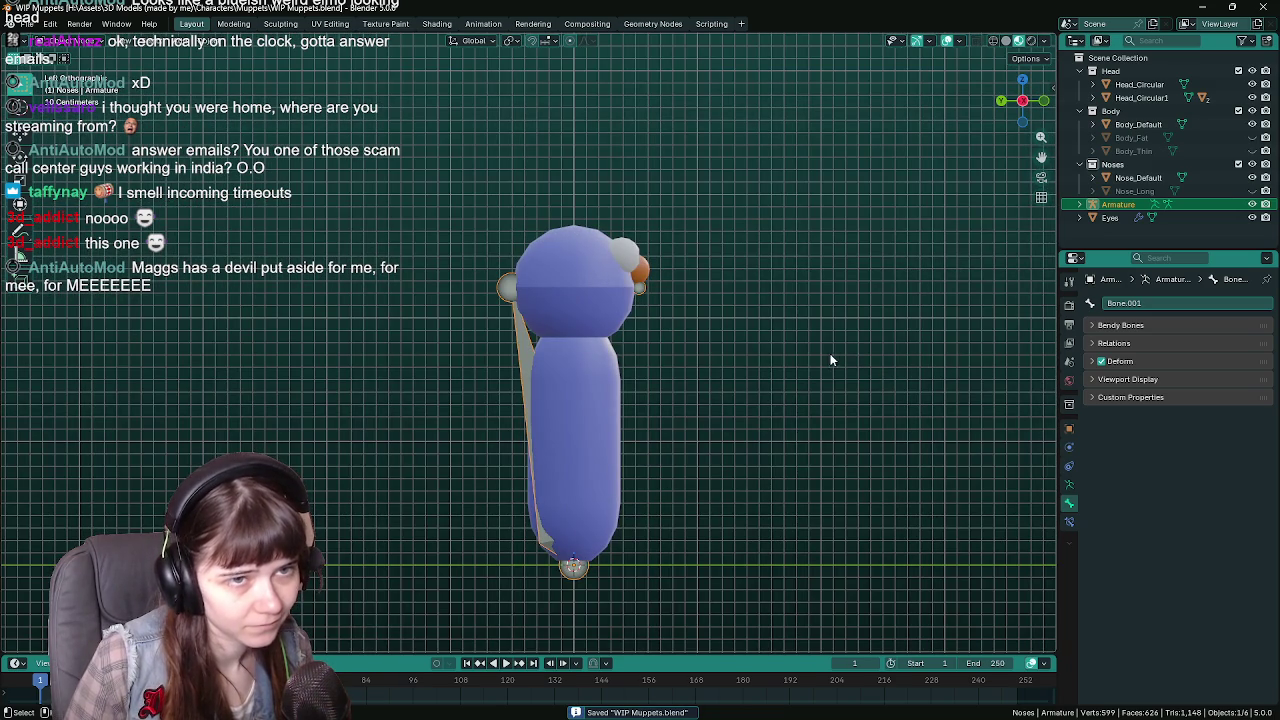
pyautogui.keyDown('shift'); pyautogui.moveTo(784, 343); pyautogui.dragTo(750, 328, button='middle'); pyautogui.keyUp('shift')
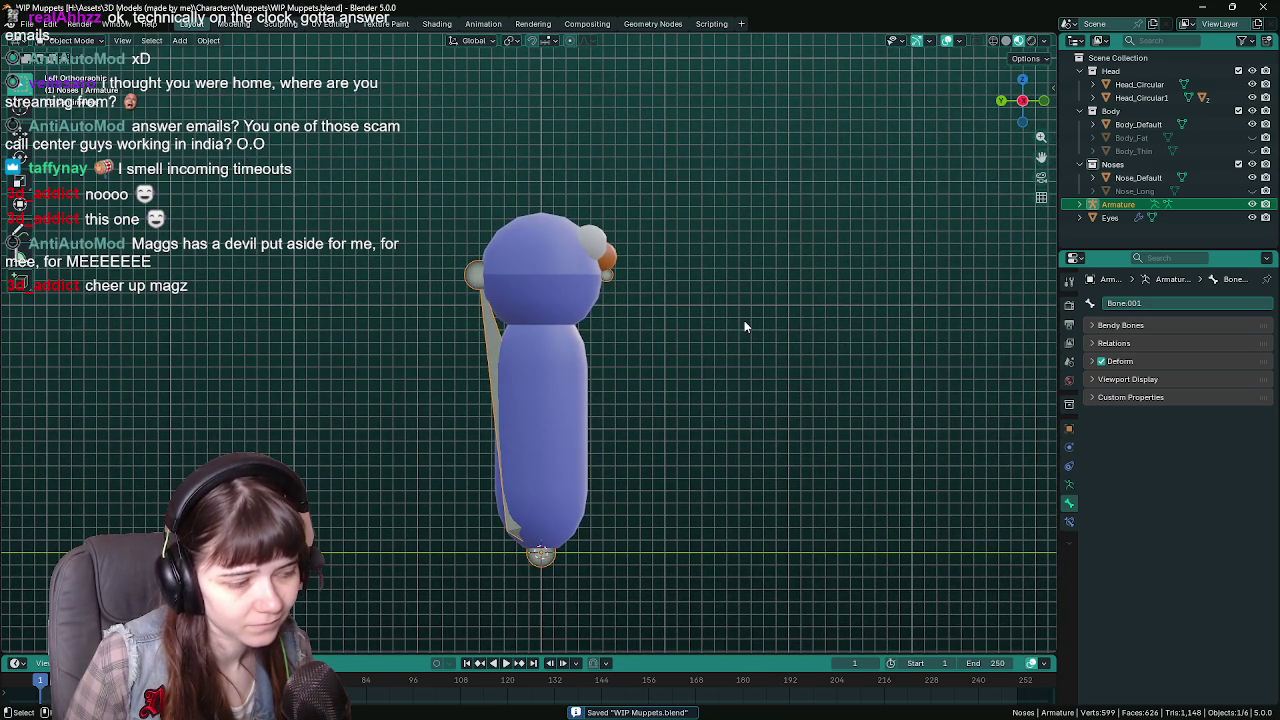
pyautogui.keyDown('shift'); pyautogui.moveTo(705, 377); pyautogui.dragTo(724, 357, button='middle'); pyautogui.keyUp('shift')
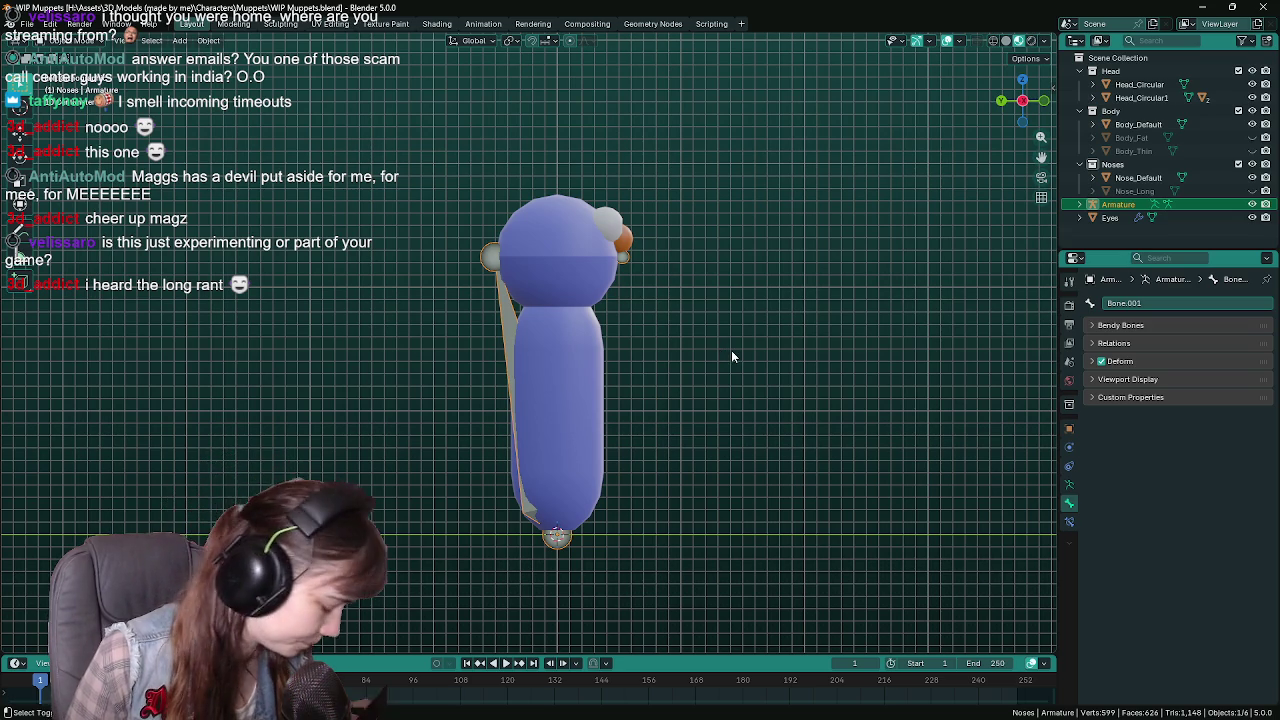
pyautogui.moveTo(731, 350)
pyautogui.keyDown('shift'); pyautogui.mouseDown(button='middle')
pyautogui.moveTo(762, 358)
pyautogui.moveTo(744, 352)
pyautogui.mouseUp(button='middle'); pyautogui.keyUp('shift')
pyautogui.hotkey('ctrl', 's')
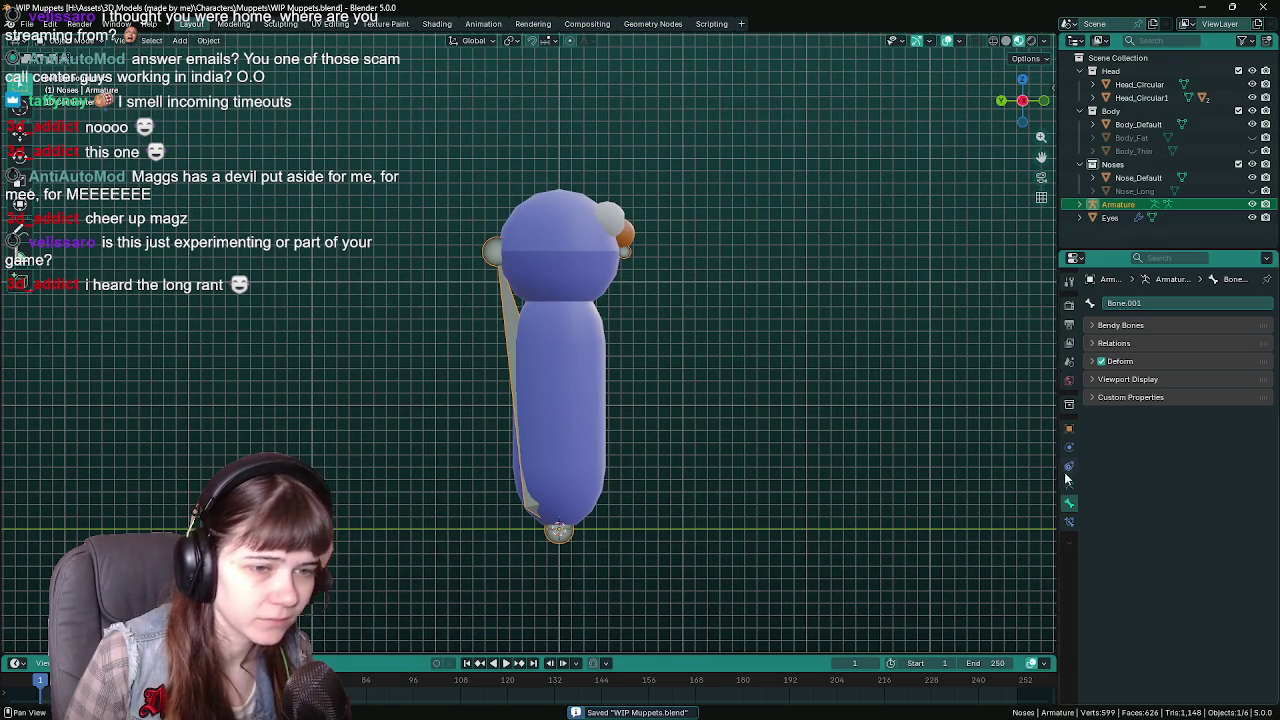
# Browse the bone's available constraints, then dismiss the list without adding one.
pyautogui.click(1069, 521)
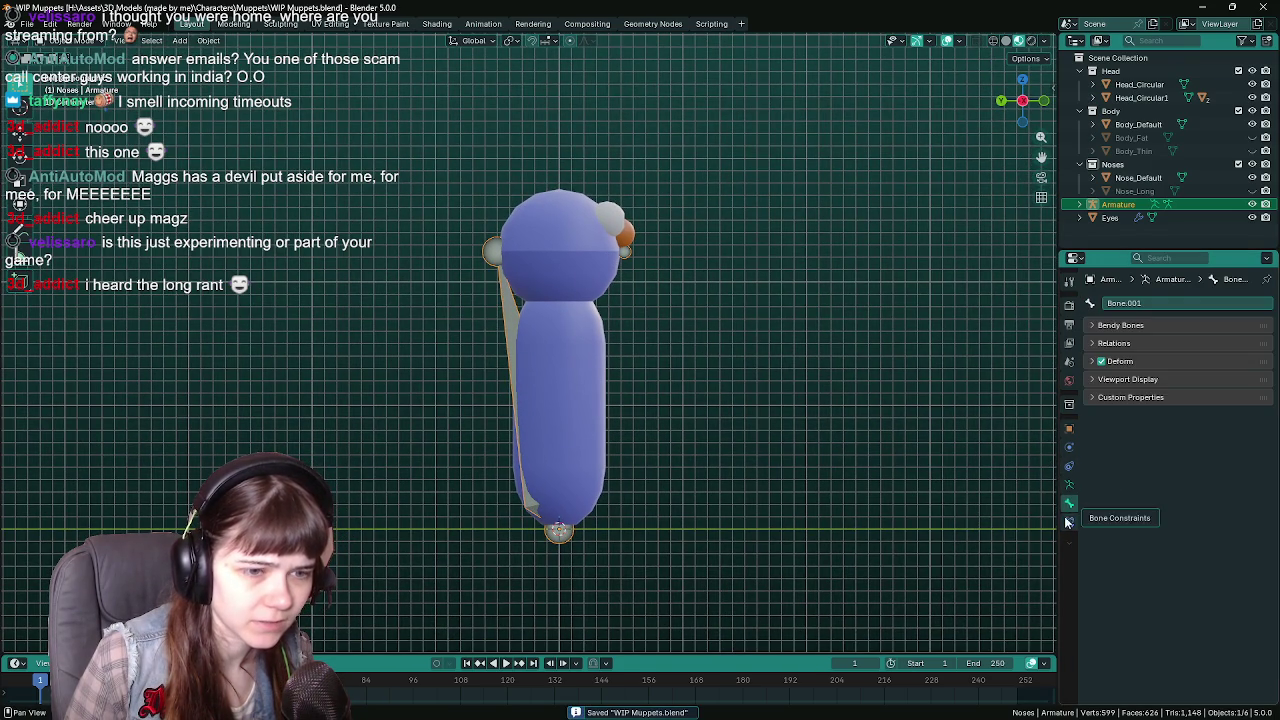
pyautogui.click(1097, 304)
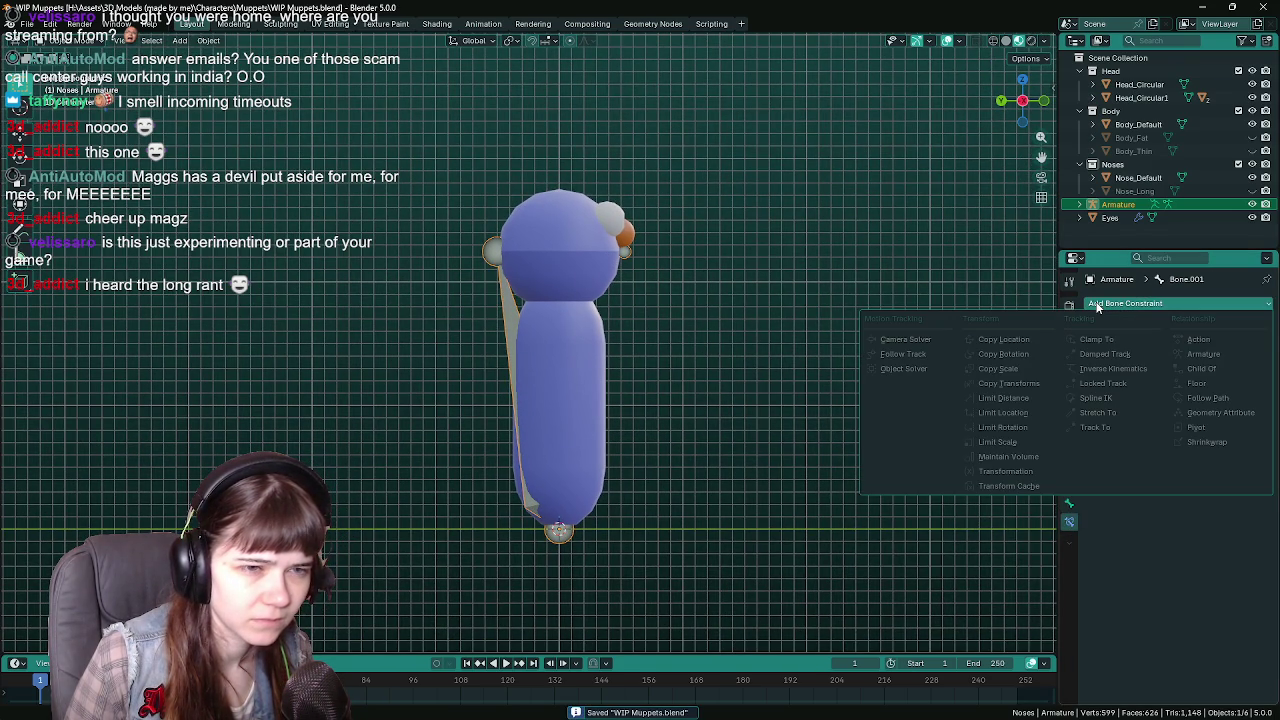
pyautogui.press('Escape')
# Switch the armature to Rest Position in its Armature data settings.
pyautogui.click(1070, 487)
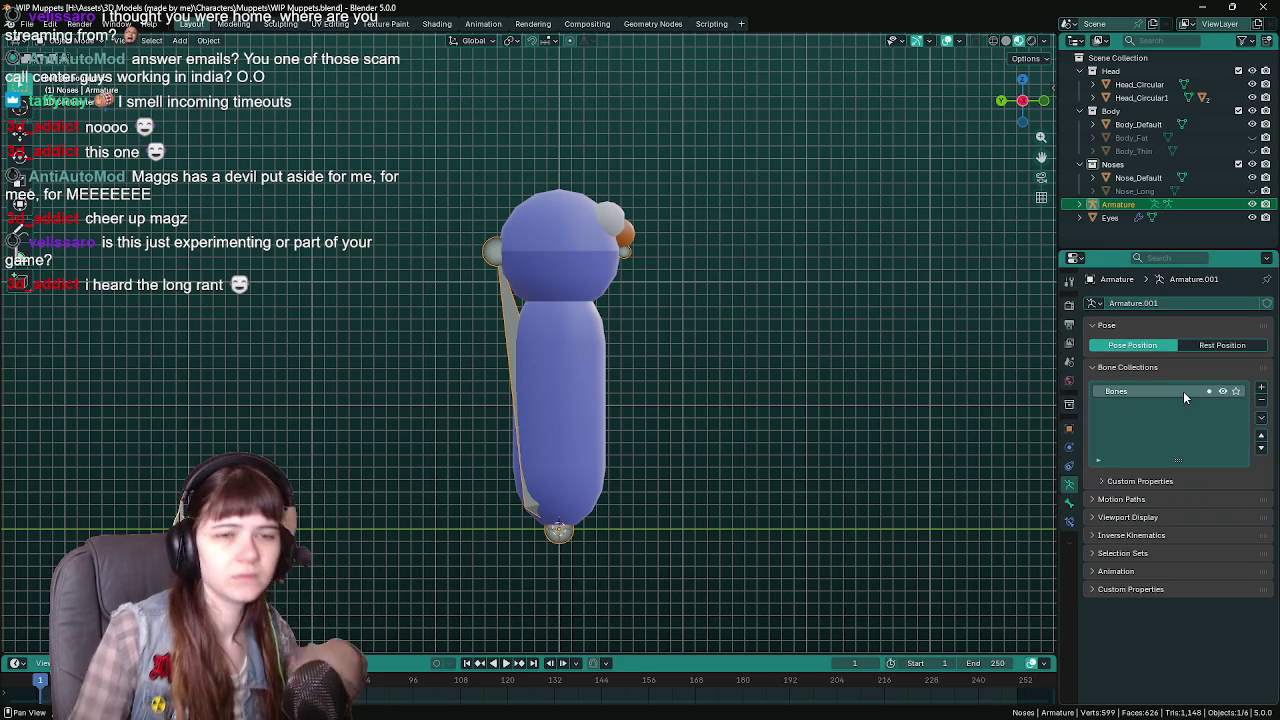
pyautogui.click(1188, 345)
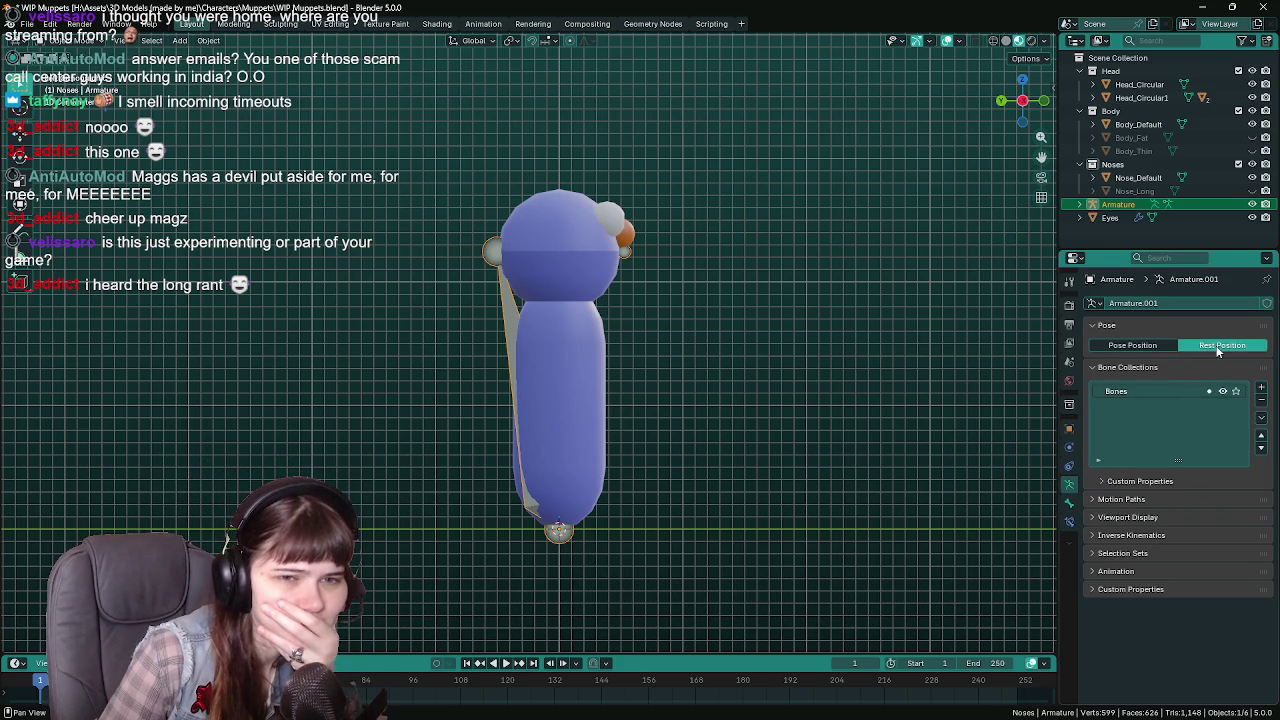
pyautogui.click(1138, 344)
pyautogui.click(1198, 344)
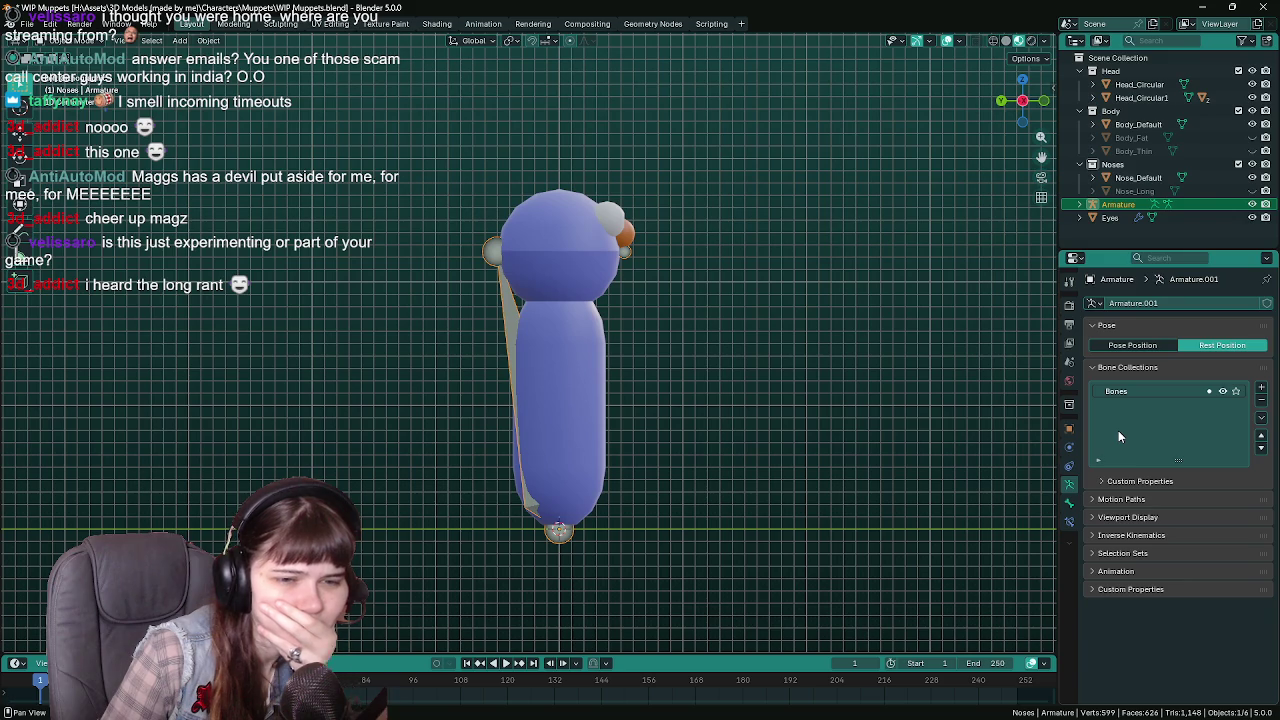
pyautogui.click(1150, 535)
pyautogui.click(1150, 535)
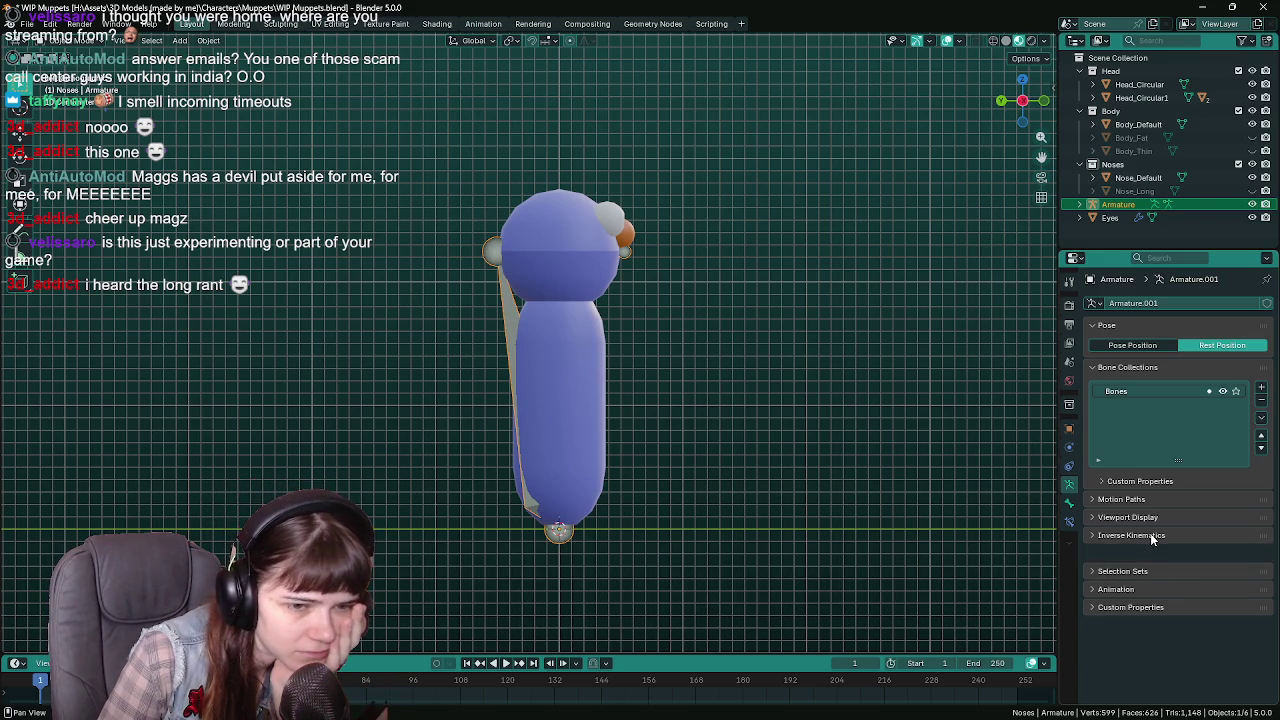
pyautogui.click(674, 319)
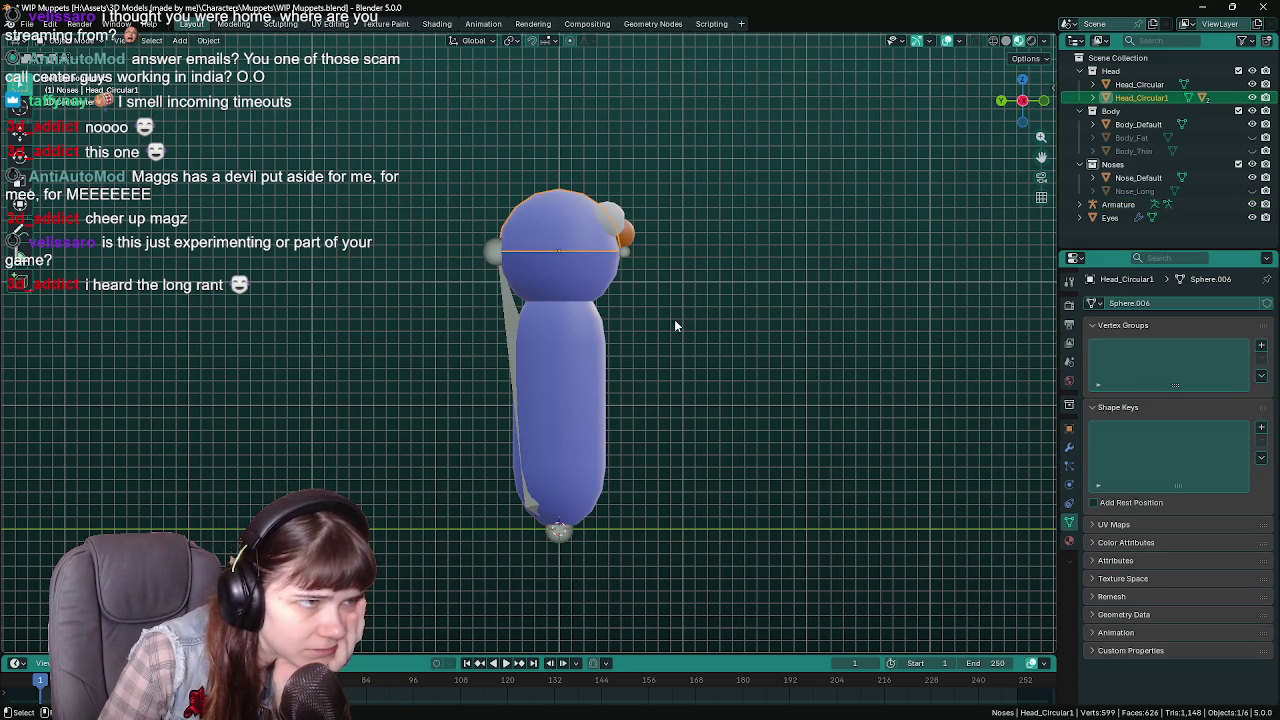
pyautogui.hotkey('ctrl', 'z')
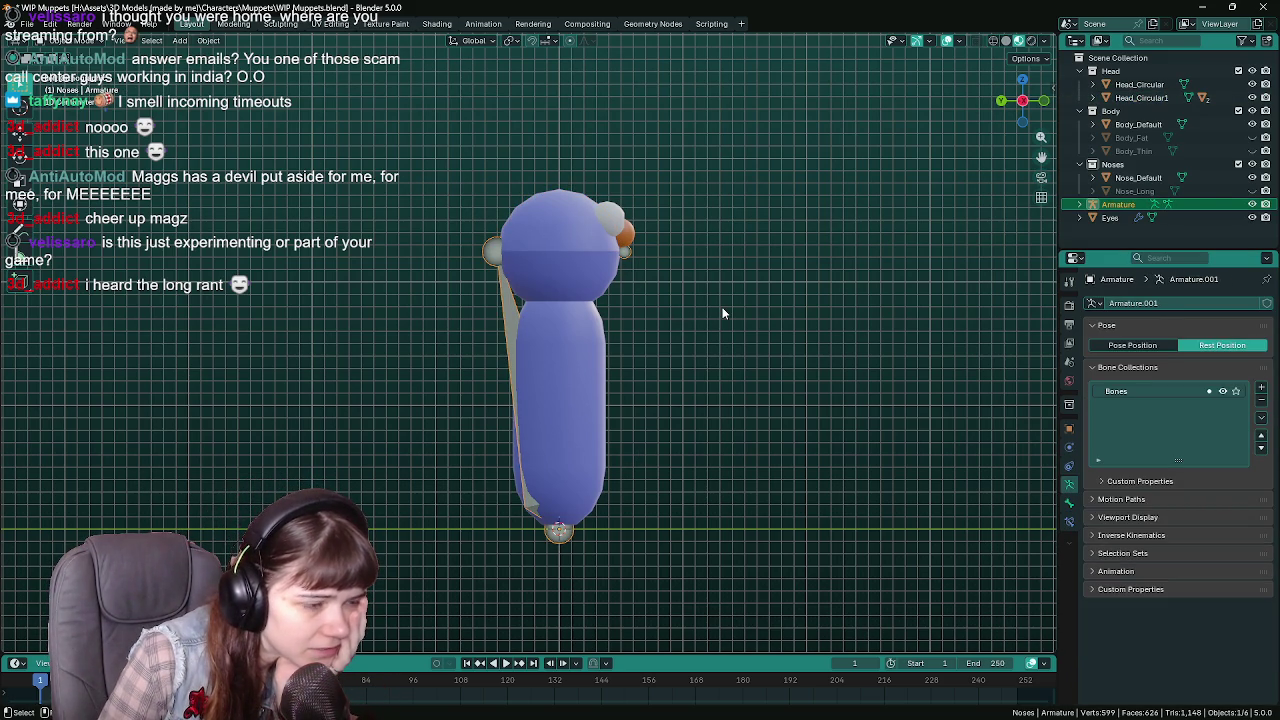
pyautogui.press('Tab')
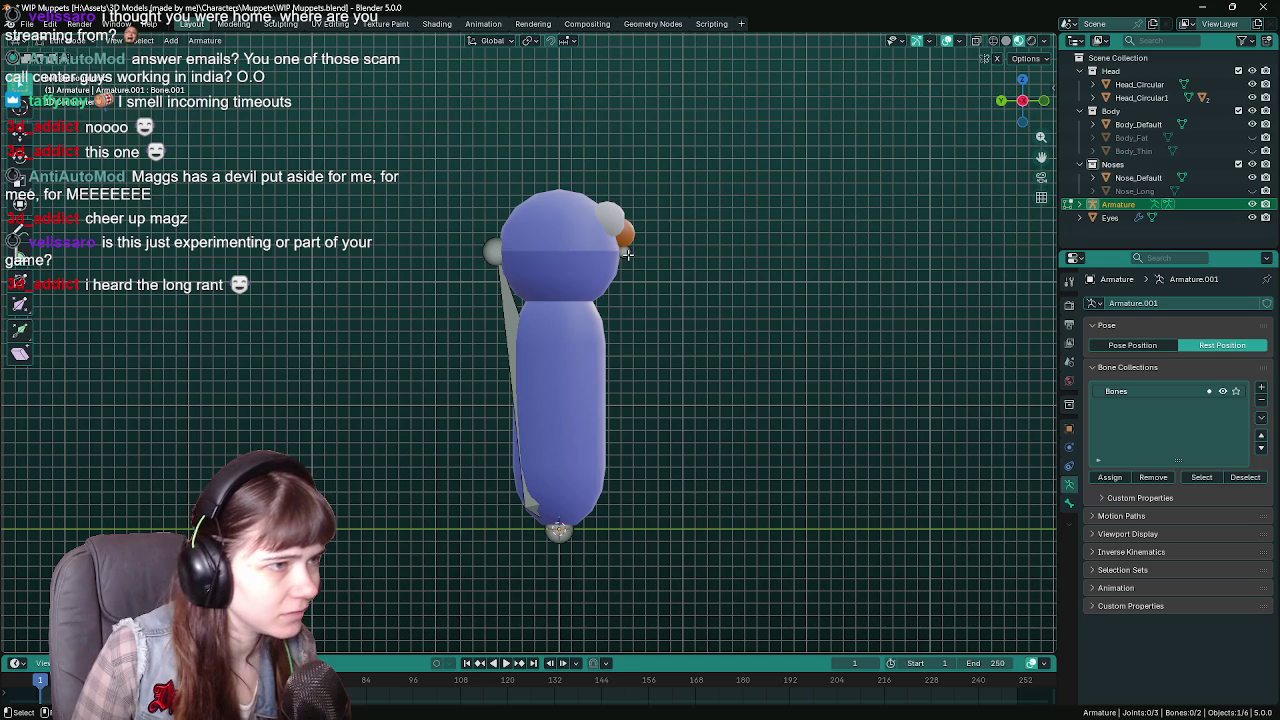
pyautogui.press('r')
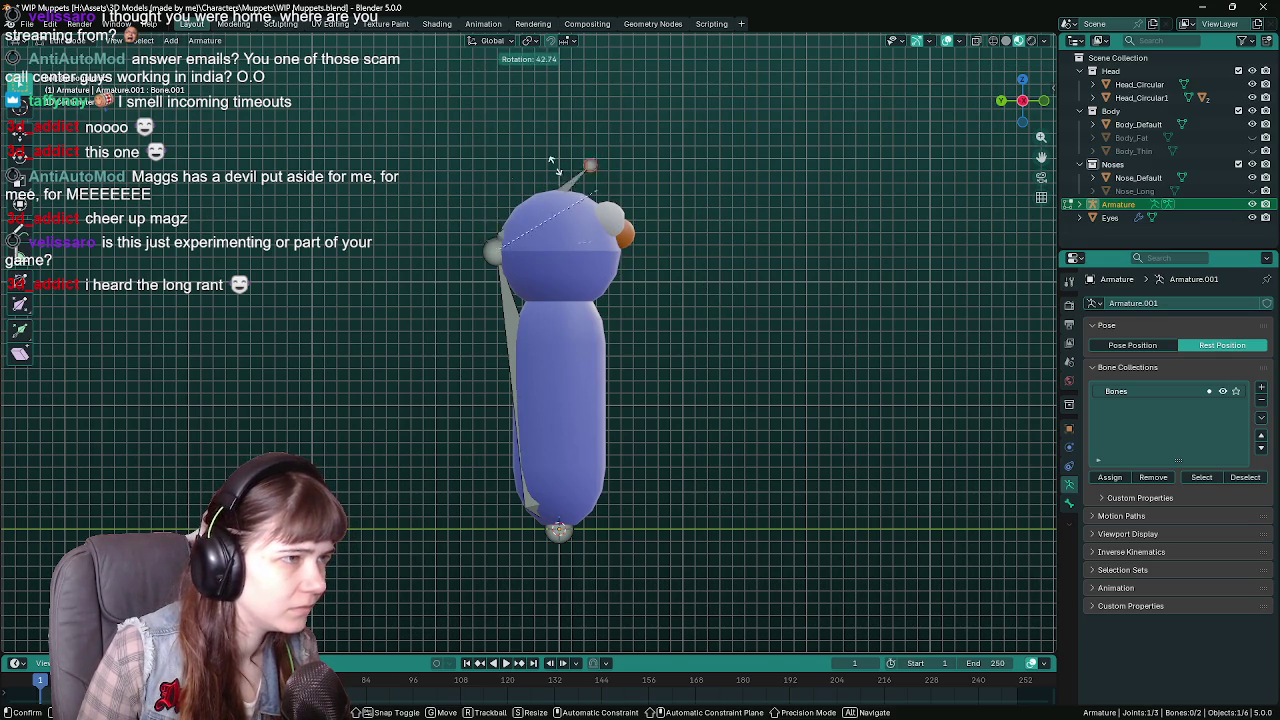
pyautogui.rightClick(798, 240)
pyautogui.hotkey('ctrl', 's')
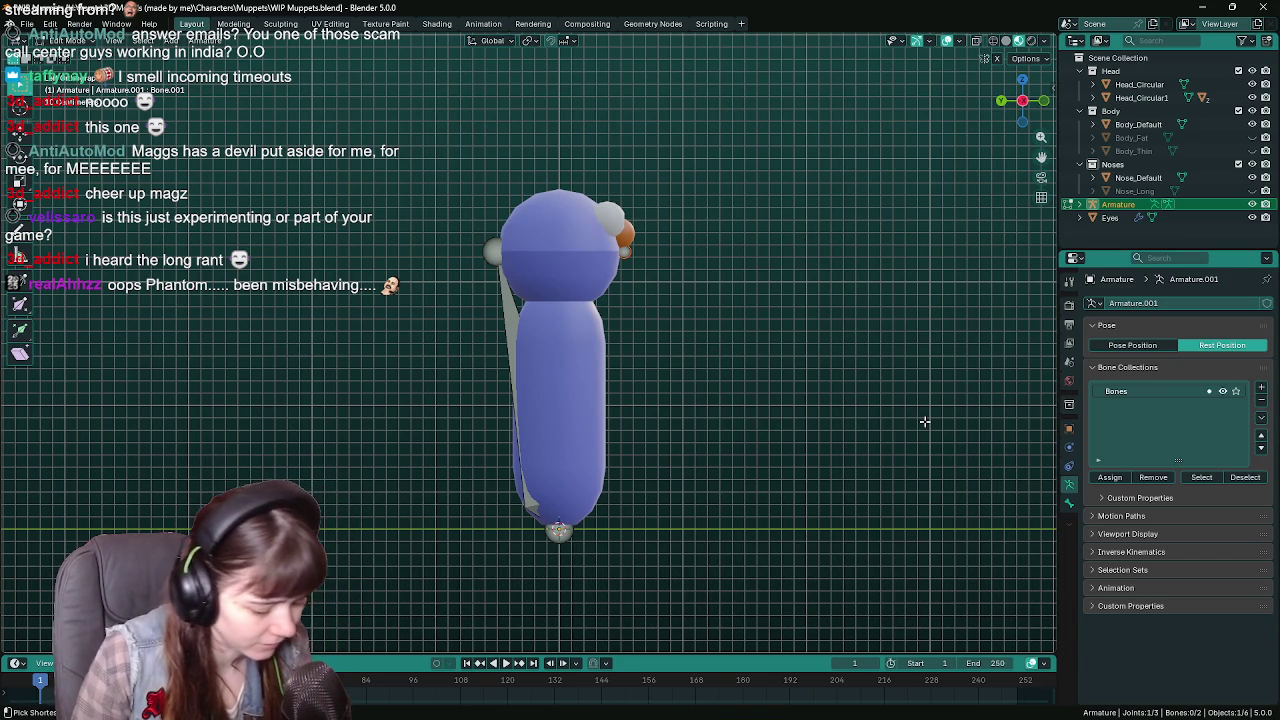
# Save, then view the Armature's Transform: location and rotation zero, scale 1.000.
pyautogui.hotkey('ctrl', 's')
pyautogui.click(1068, 428)
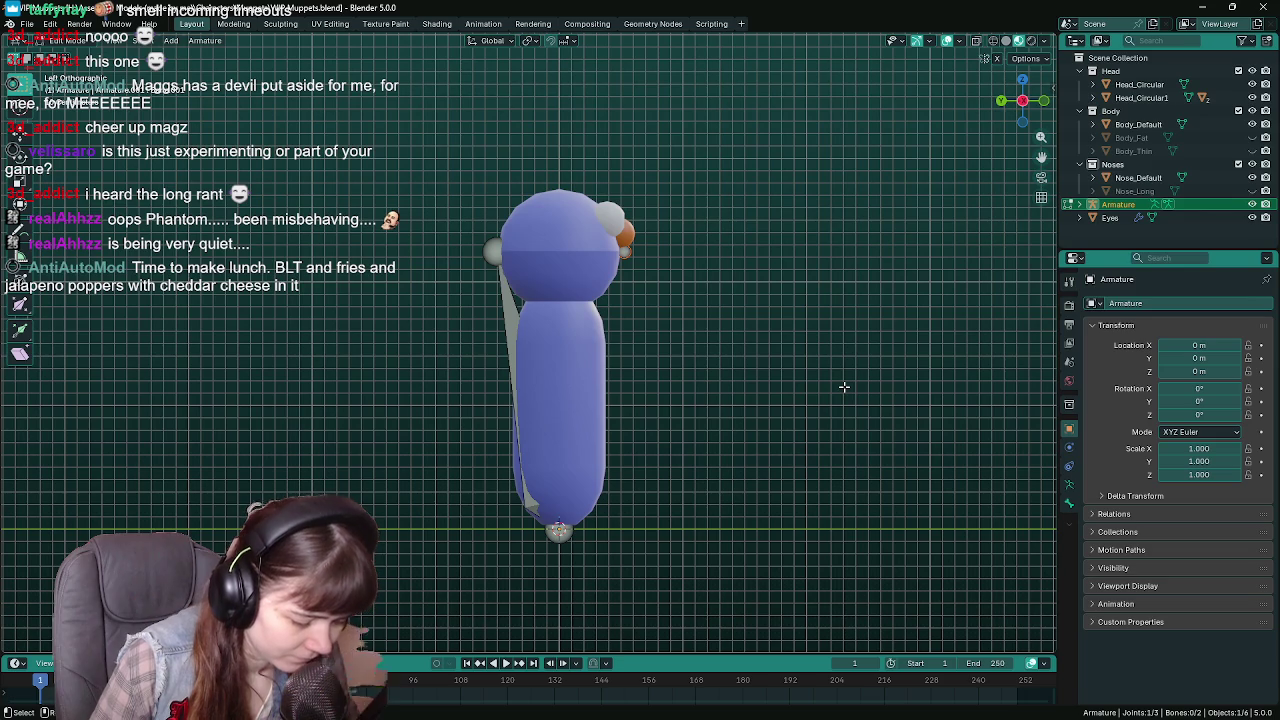
# Read Bone.001's transform: level at Z 2.2451 m, roll -180°, length 1.0294 m.
pyautogui.click(1068, 503)
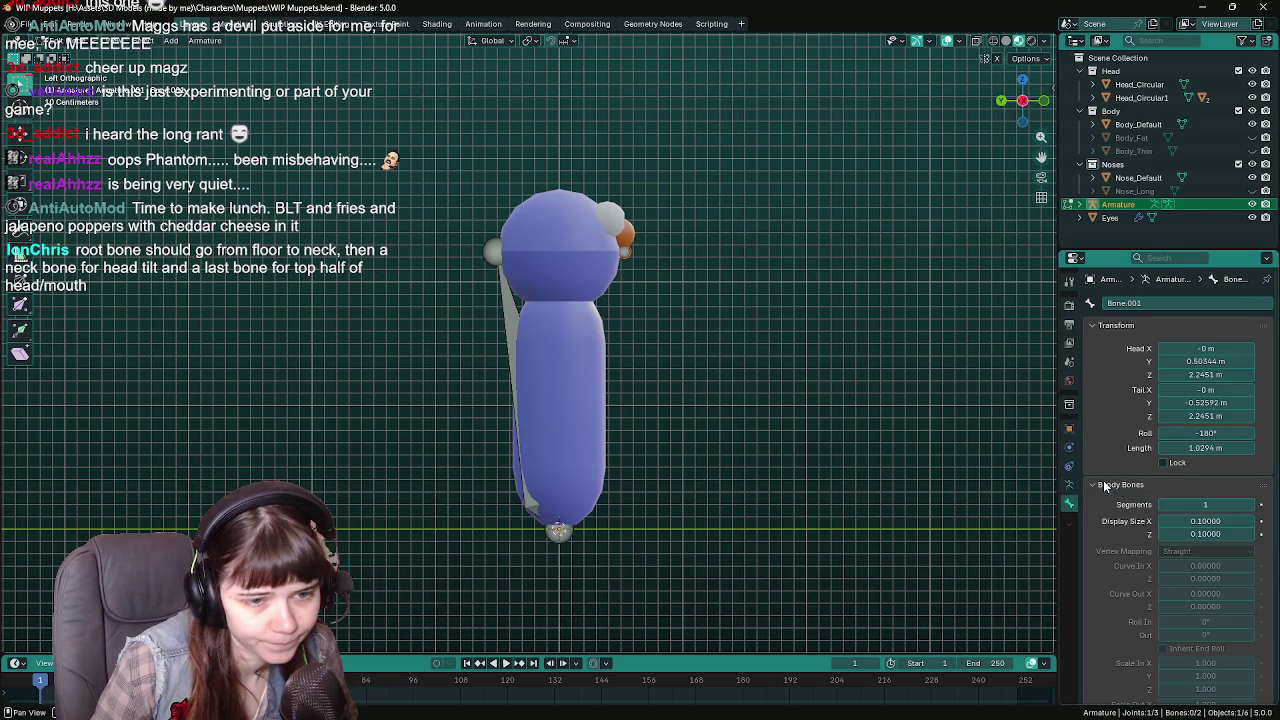
pyautogui.click(1135, 490)
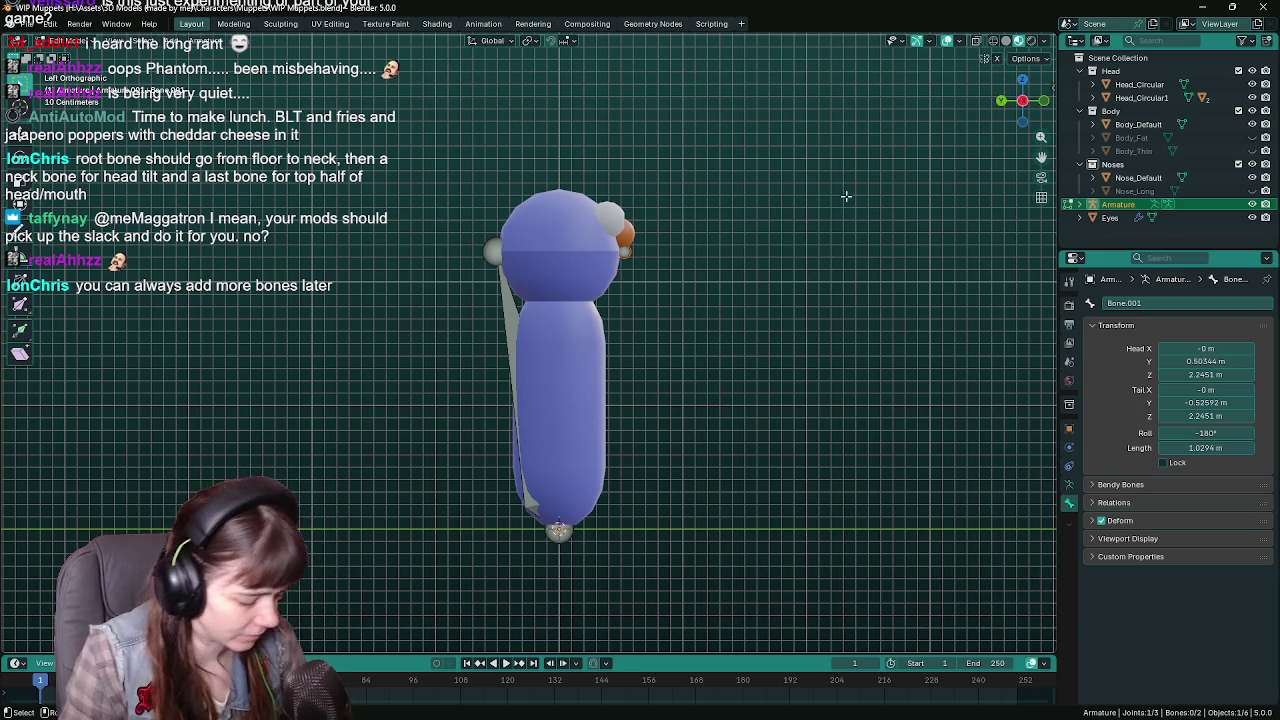
# Save the file and return the view to the side orthographic view.
pyautogui.moveTo(740, 344); pyautogui.dragTo(700, 355, button='middle')
pyautogui.hotkey('ctrl', 's')
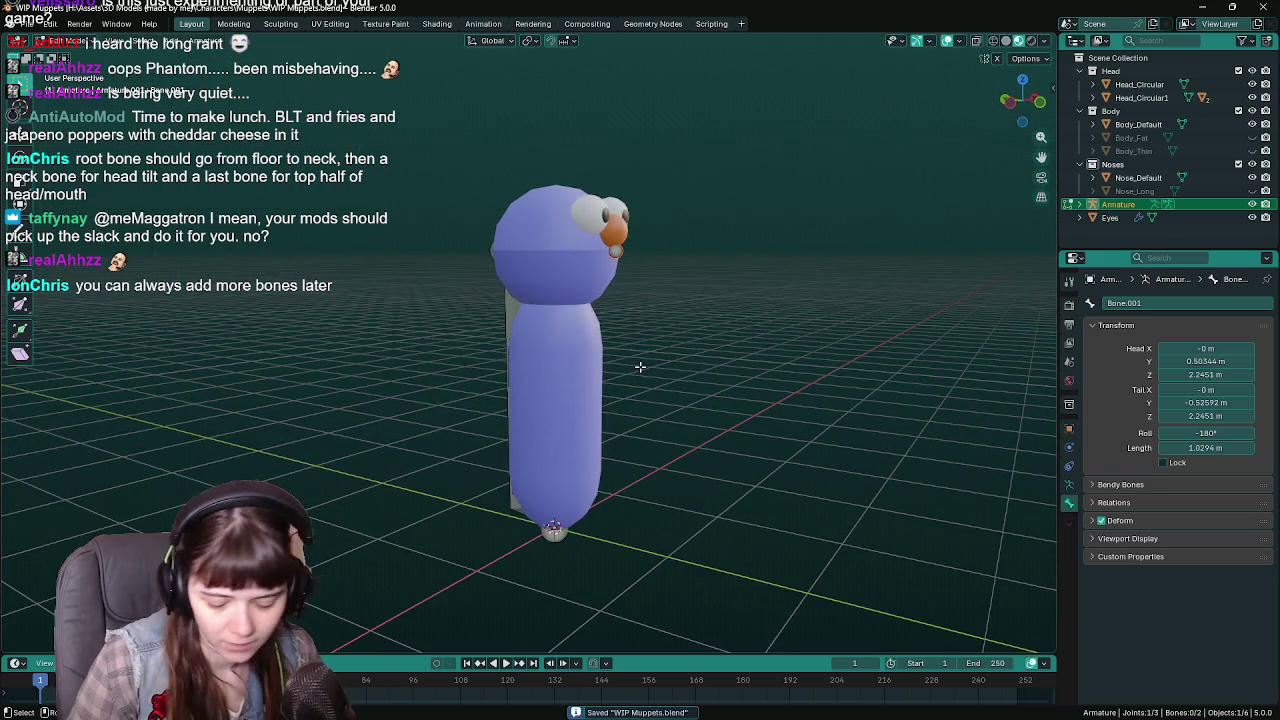
pyautogui.press('ctrl+KP_3')
pyautogui.press('ctrl+KP_3')
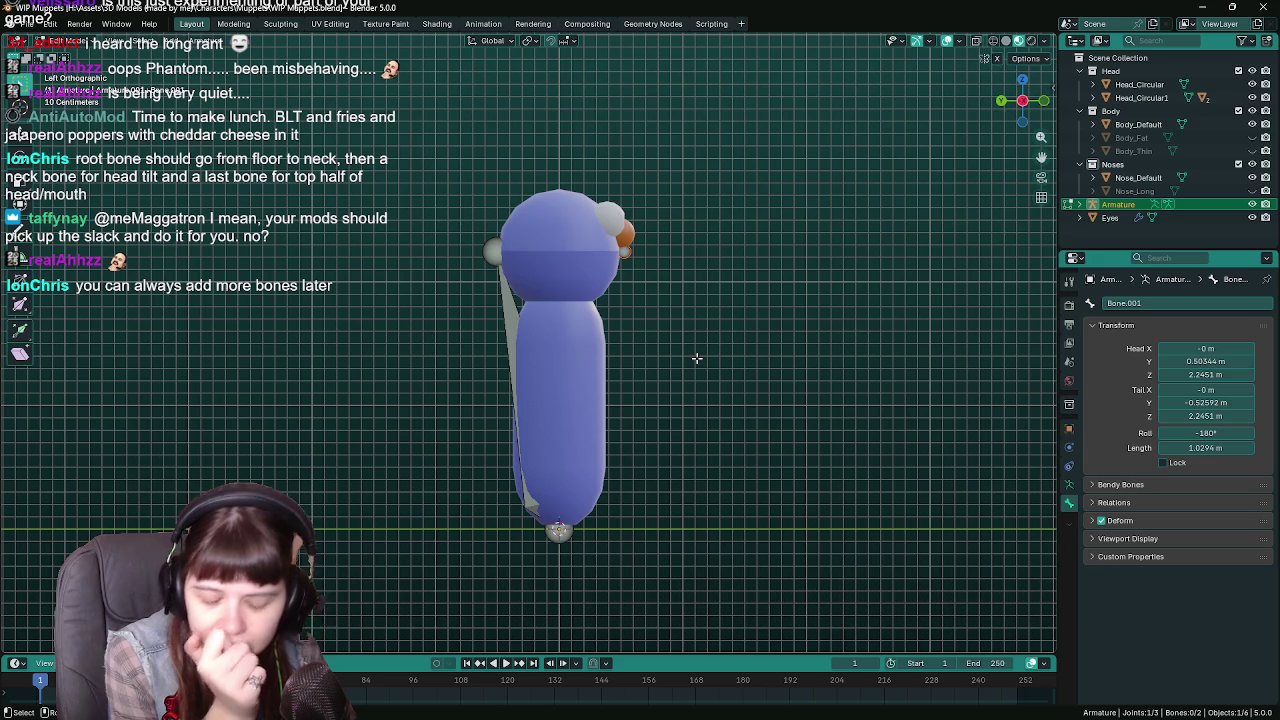
pyautogui.hotkey('ctrl', 's')
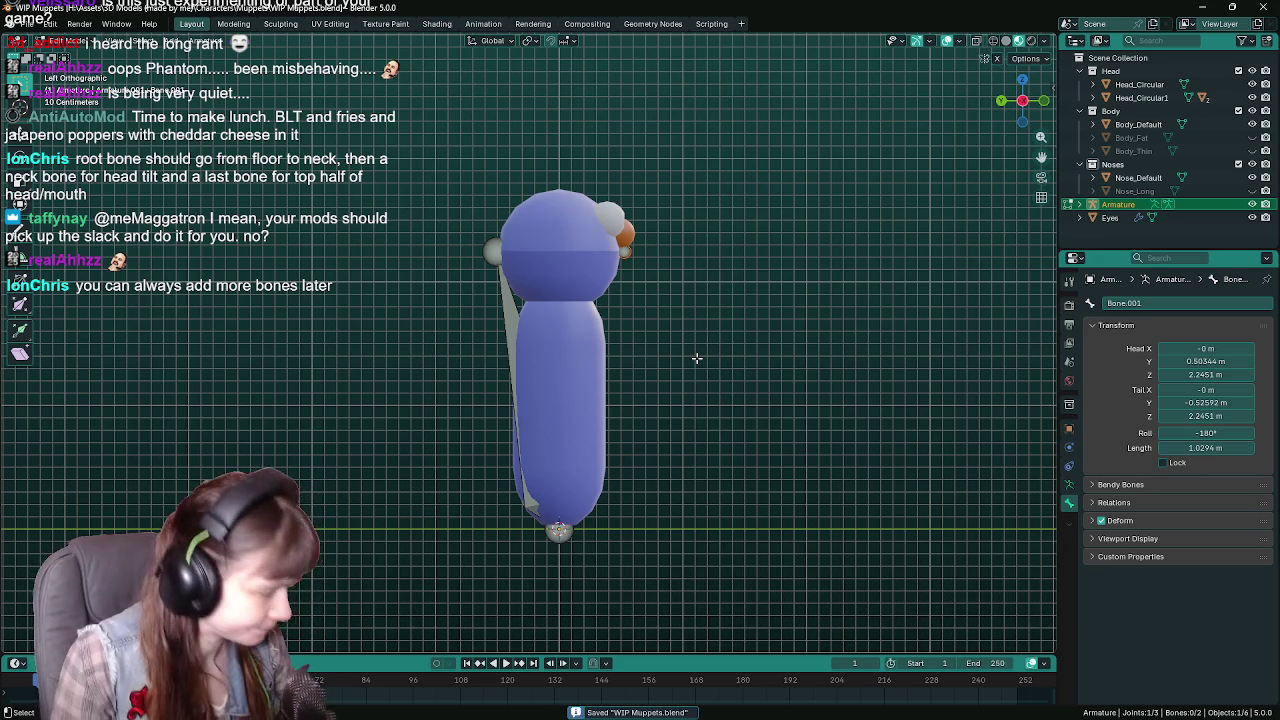
# Bind Head_Circular1 to the armature with automatic weights and test-rotate the bone.
pyautogui.press('Tab')
pyautogui.click(577, 224)
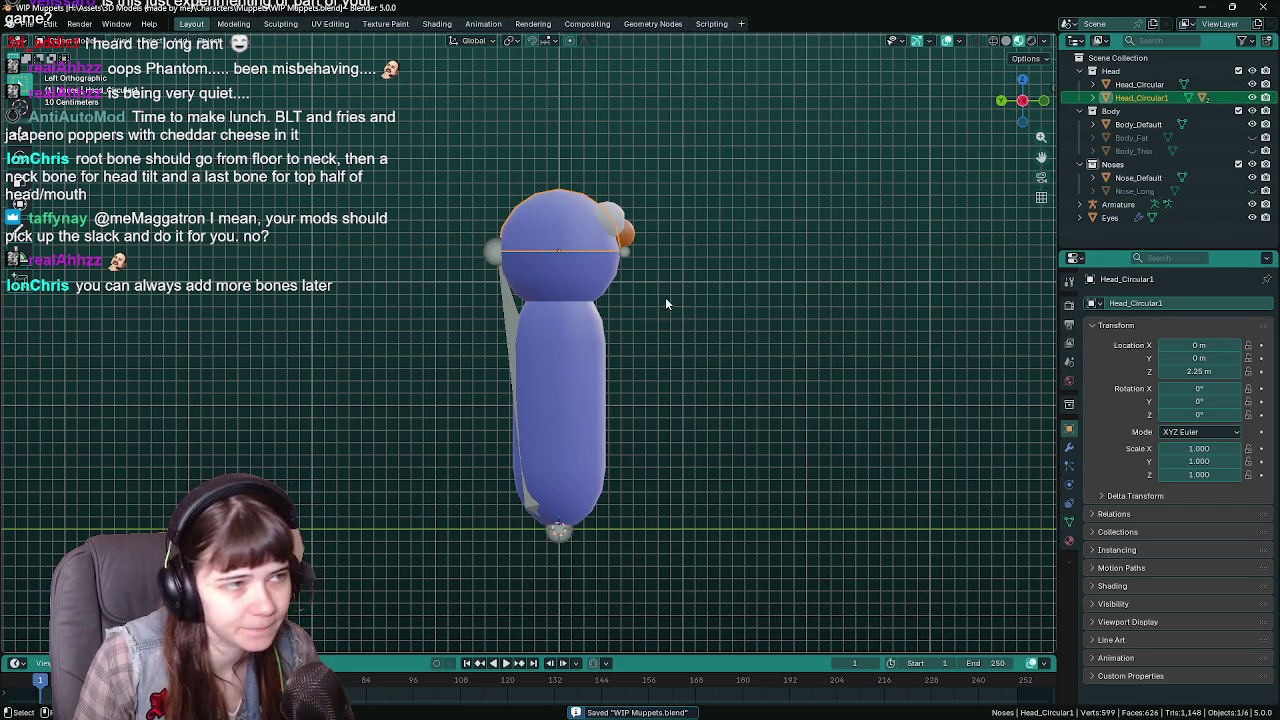
pyautogui.click(502, 260)
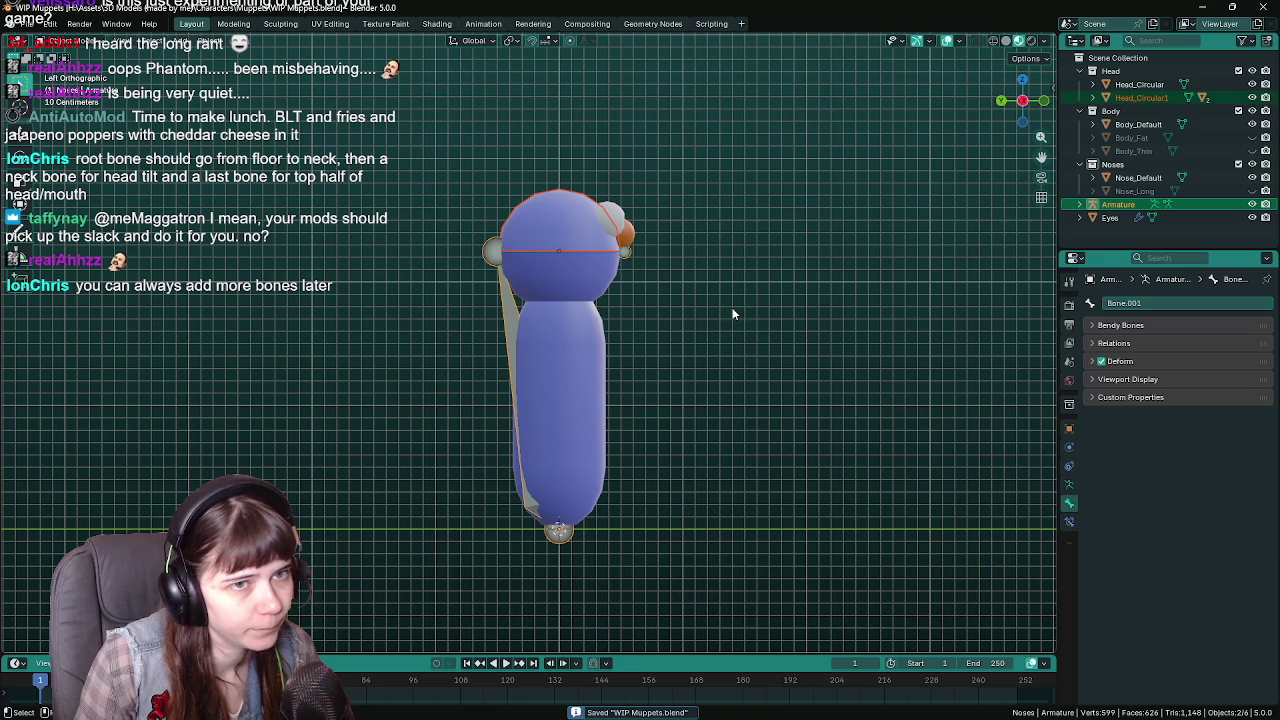
pyautogui.hotkey('ctrl', 'p')
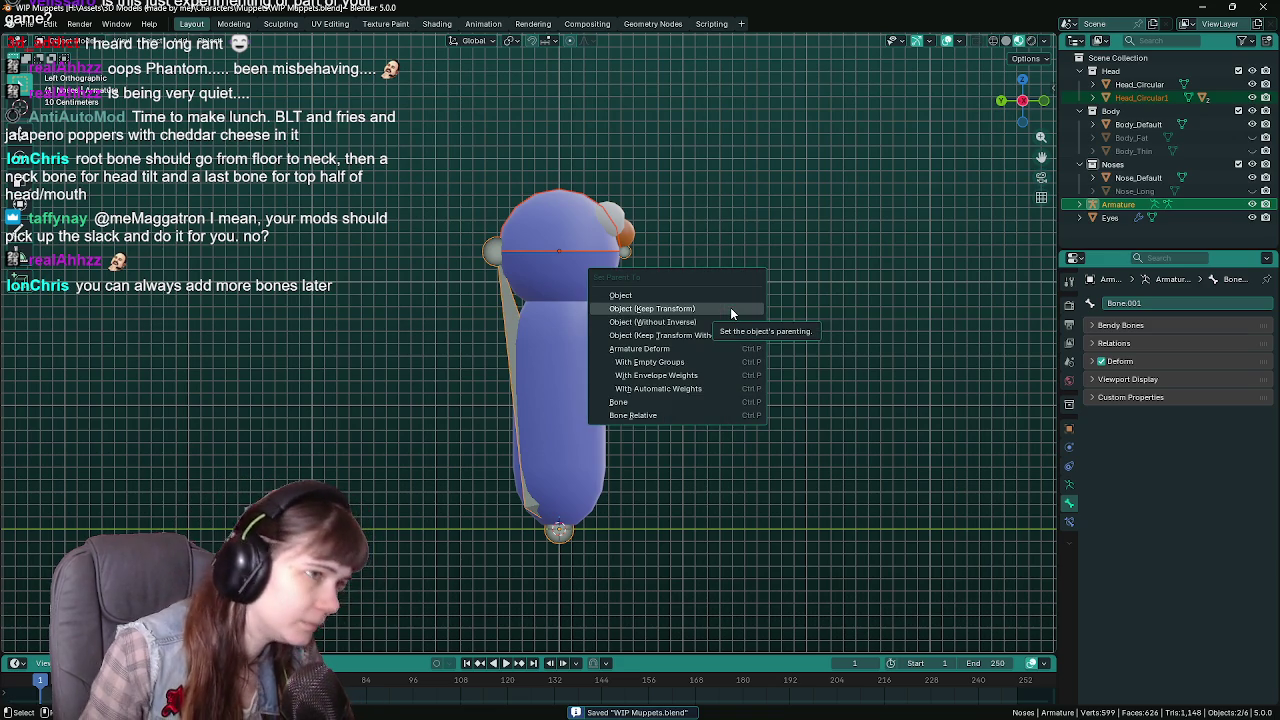
pyautogui.click(720, 387)
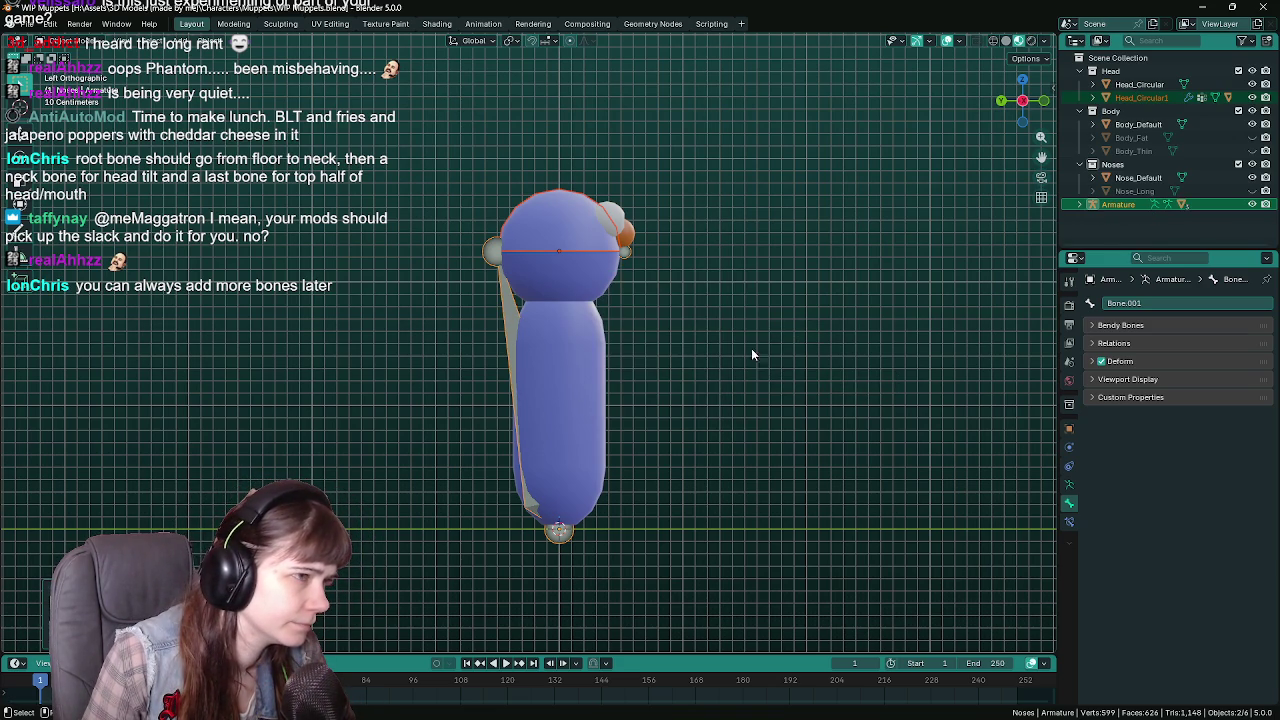
pyautogui.press('r')
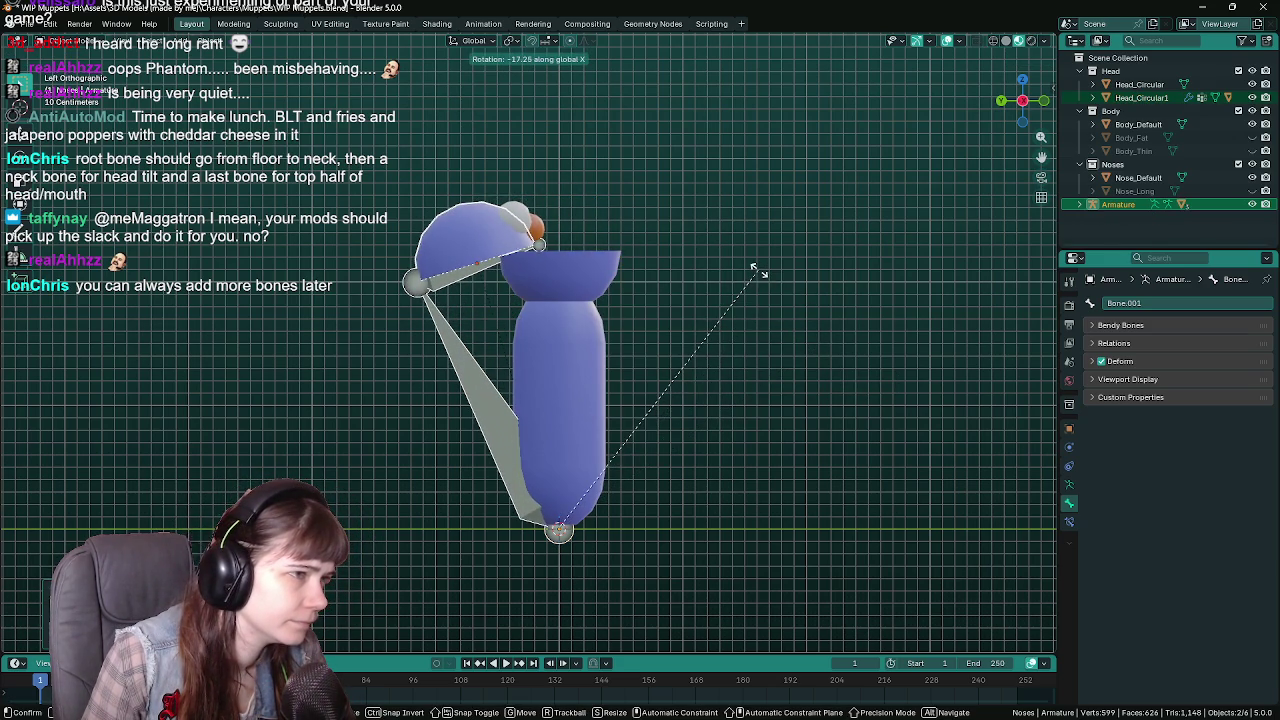
pyautogui.press('Escape')
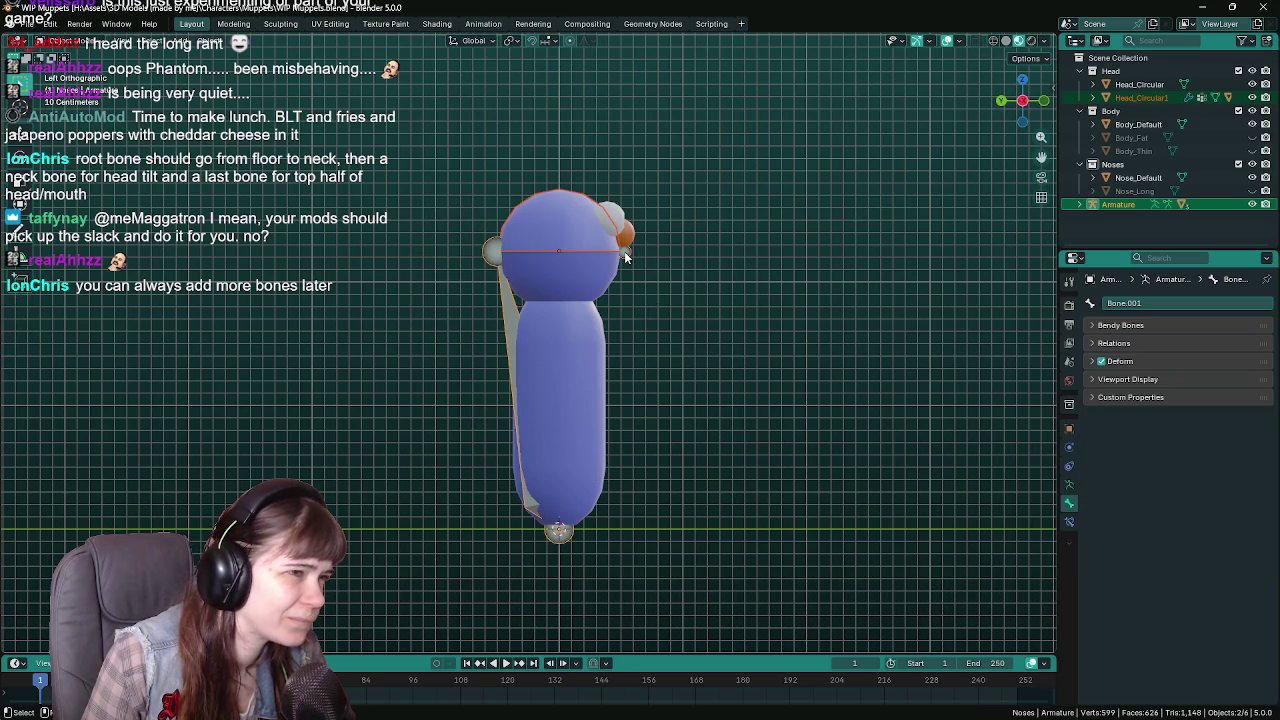
# Select the Nose_Default object and check its edit-mode options.
pyautogui.click(696, 301)
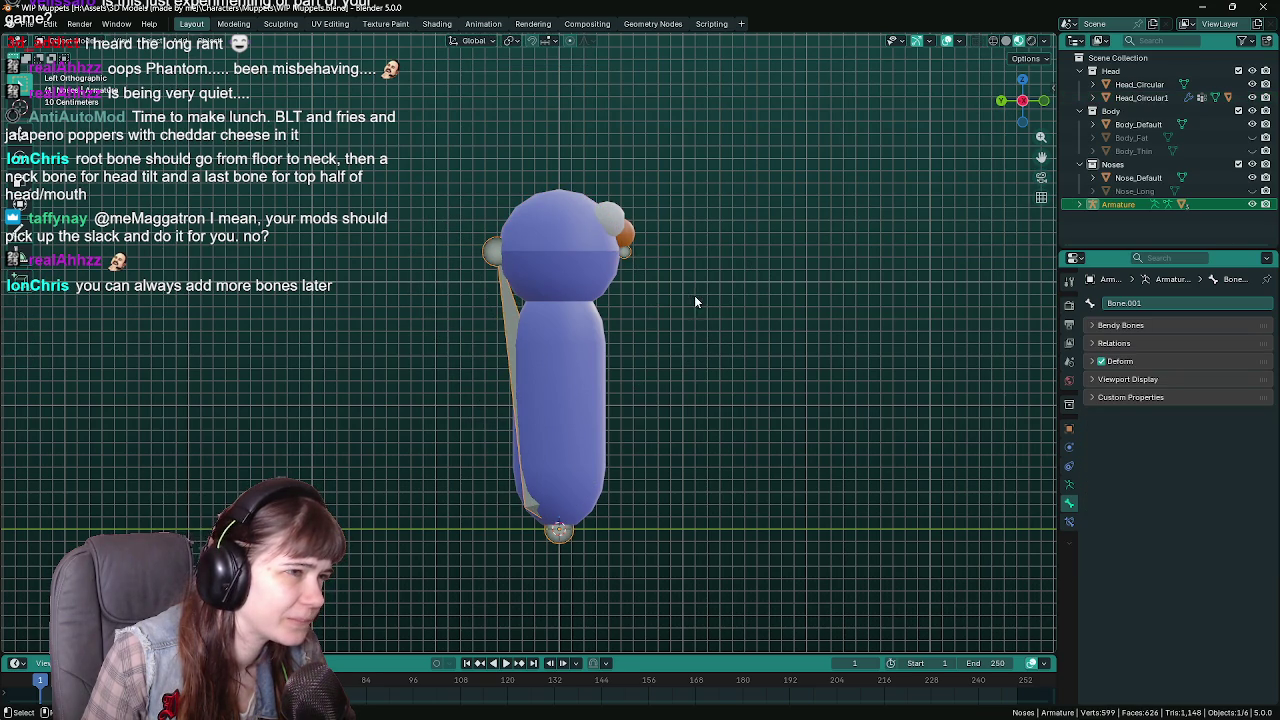
pyautogui.click(622, 257)
pyautogui.click(628, 255)
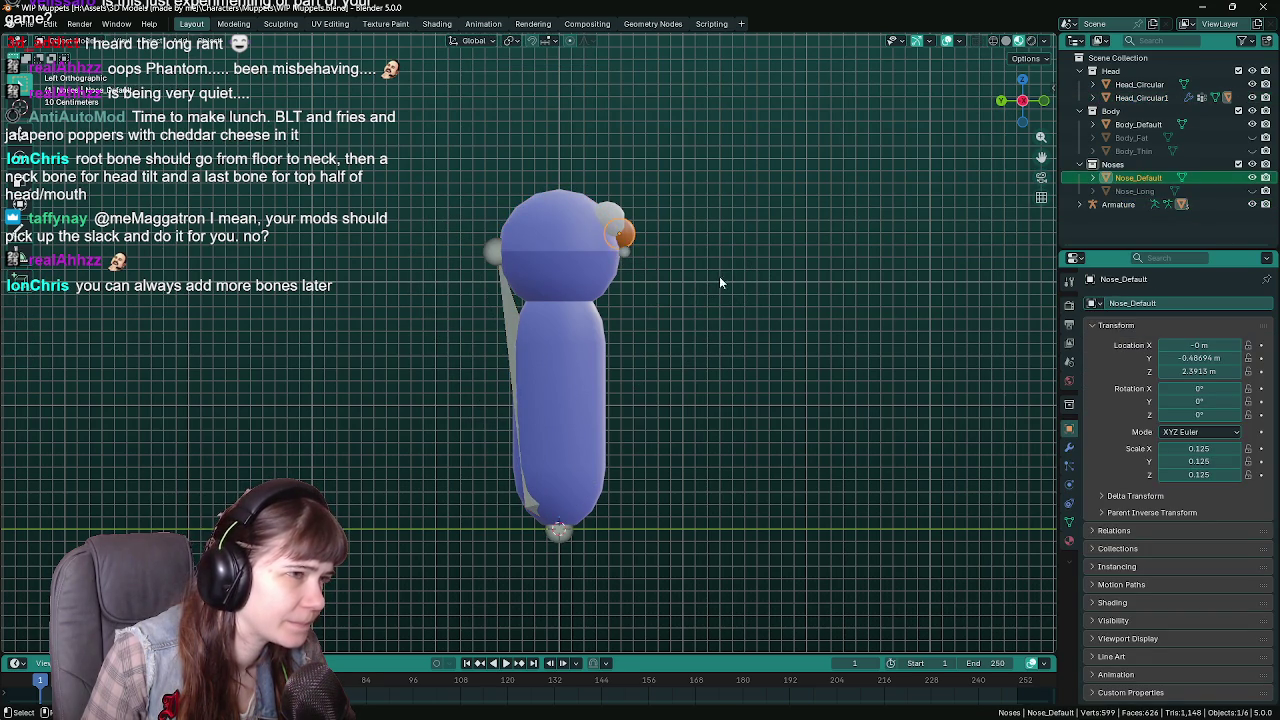
pyautogui.press('Tab')
pyautogui.rightClick(680, 280)
pyautogui.press('Tab')
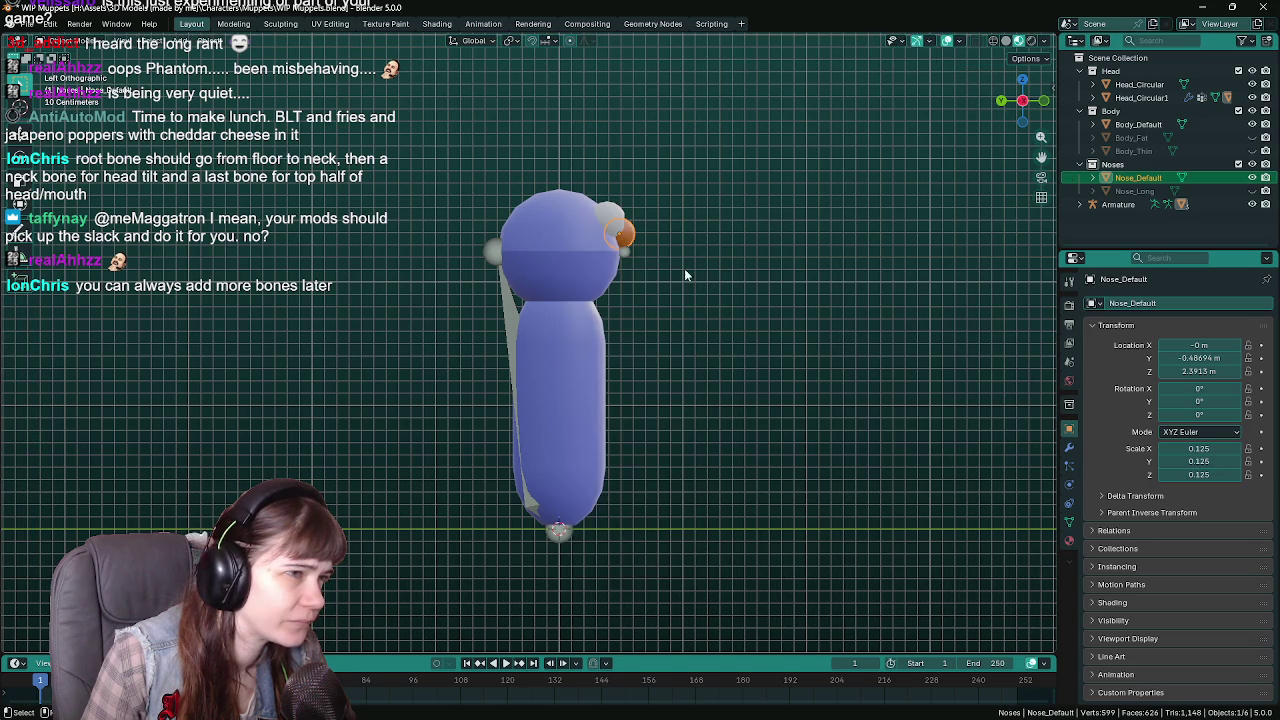
# Adjust the armature bone's angle in edit mode, then select Head_Circular1 and save.
pyautogui.click(628, 258)
pyautogui.press('Tab')
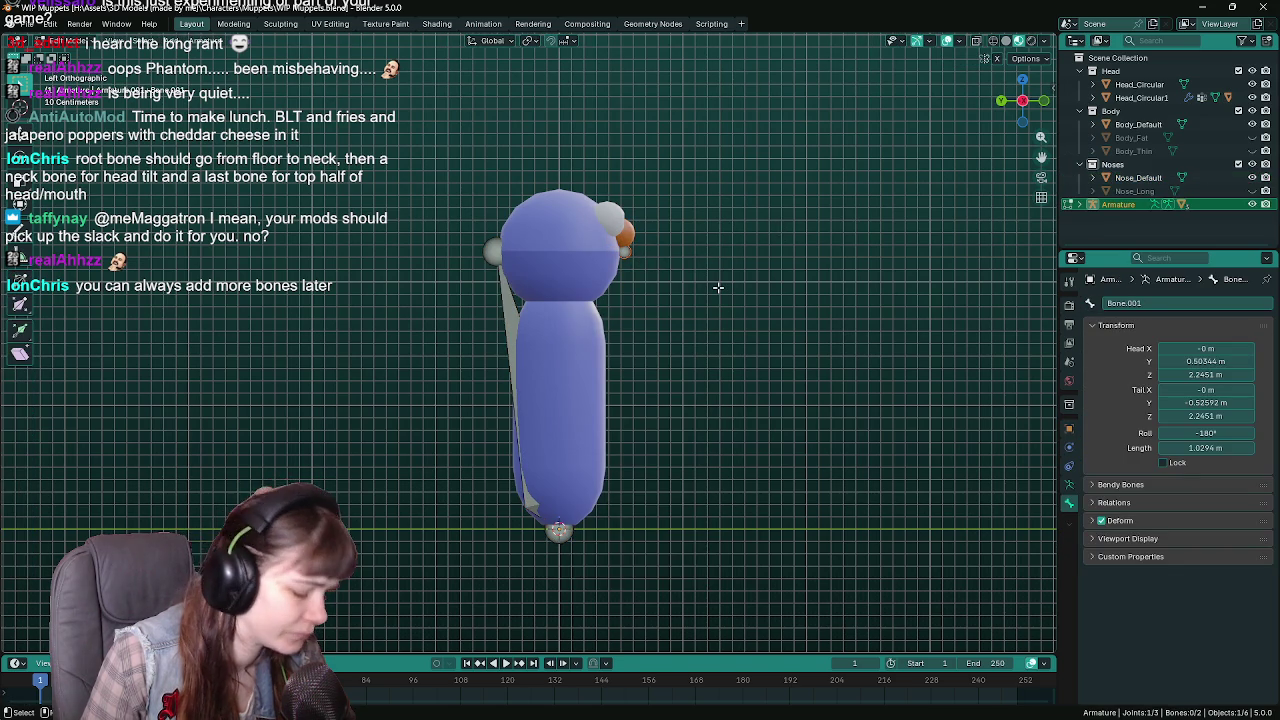
pyautogui.press('r')
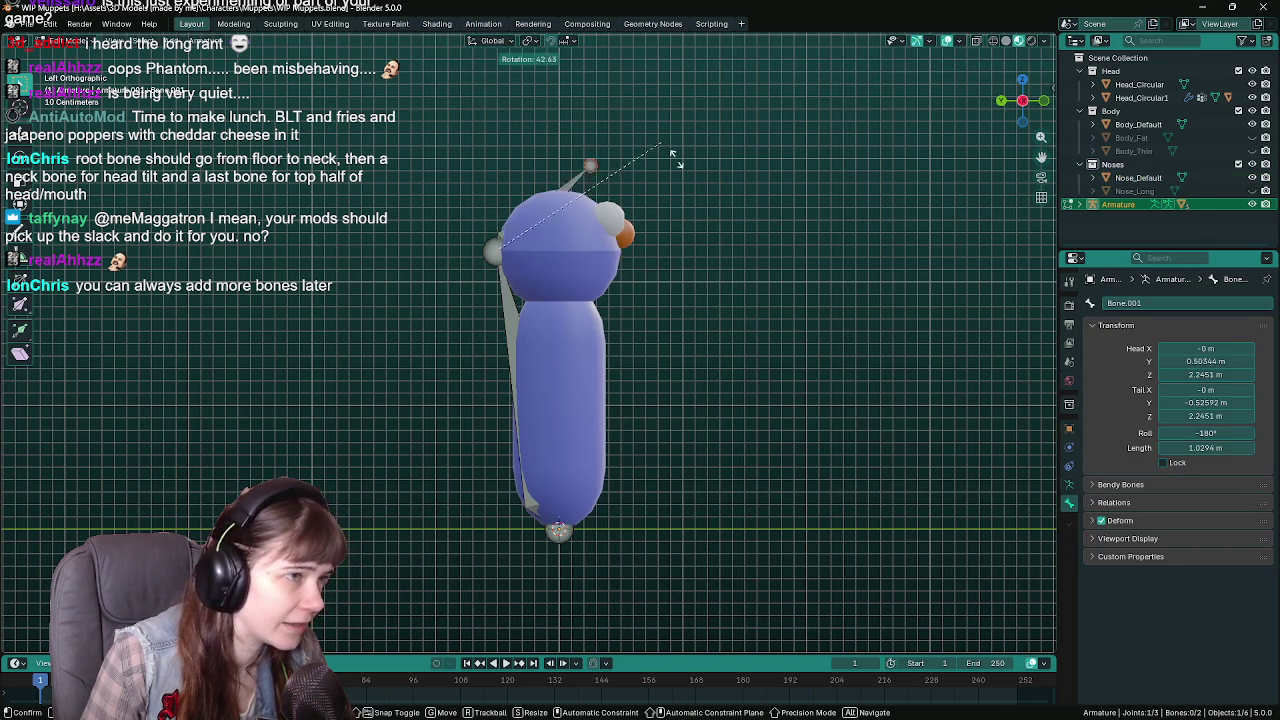
pyautogui.click(686, 236)
pyautogui.press('Tab')
pyautogui.press('Tab')
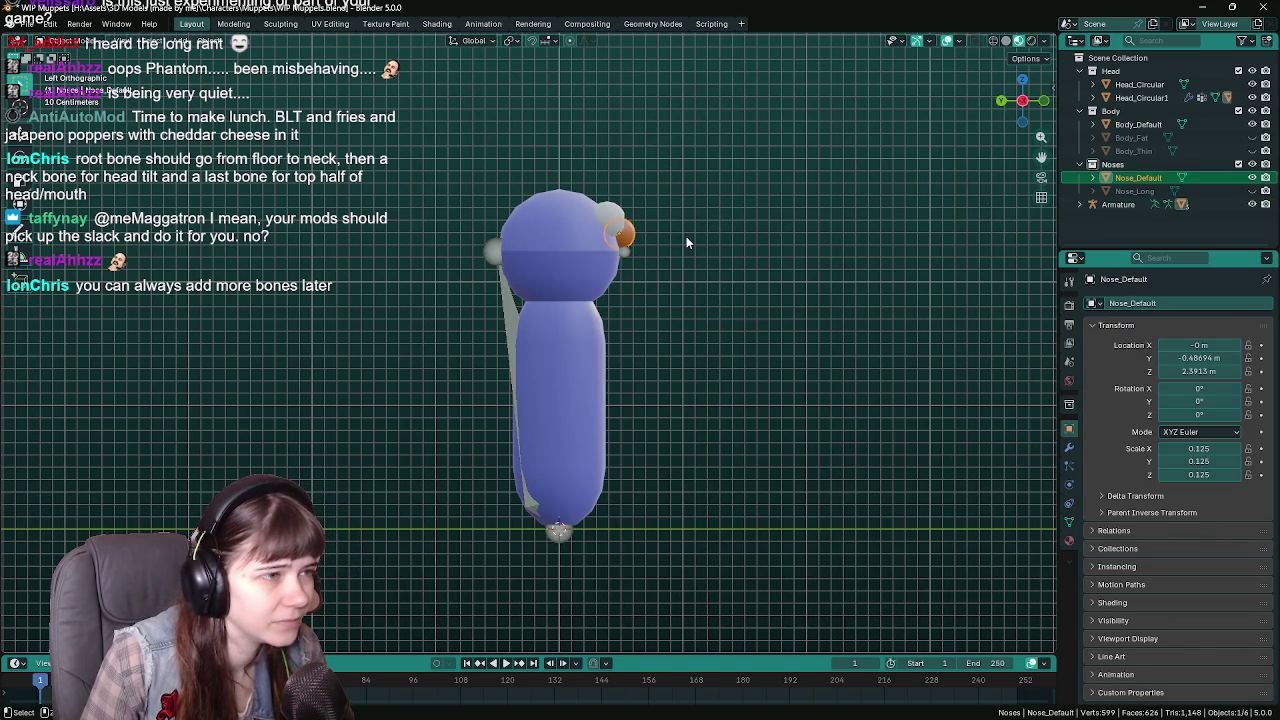
pyautogui.press('Tab')
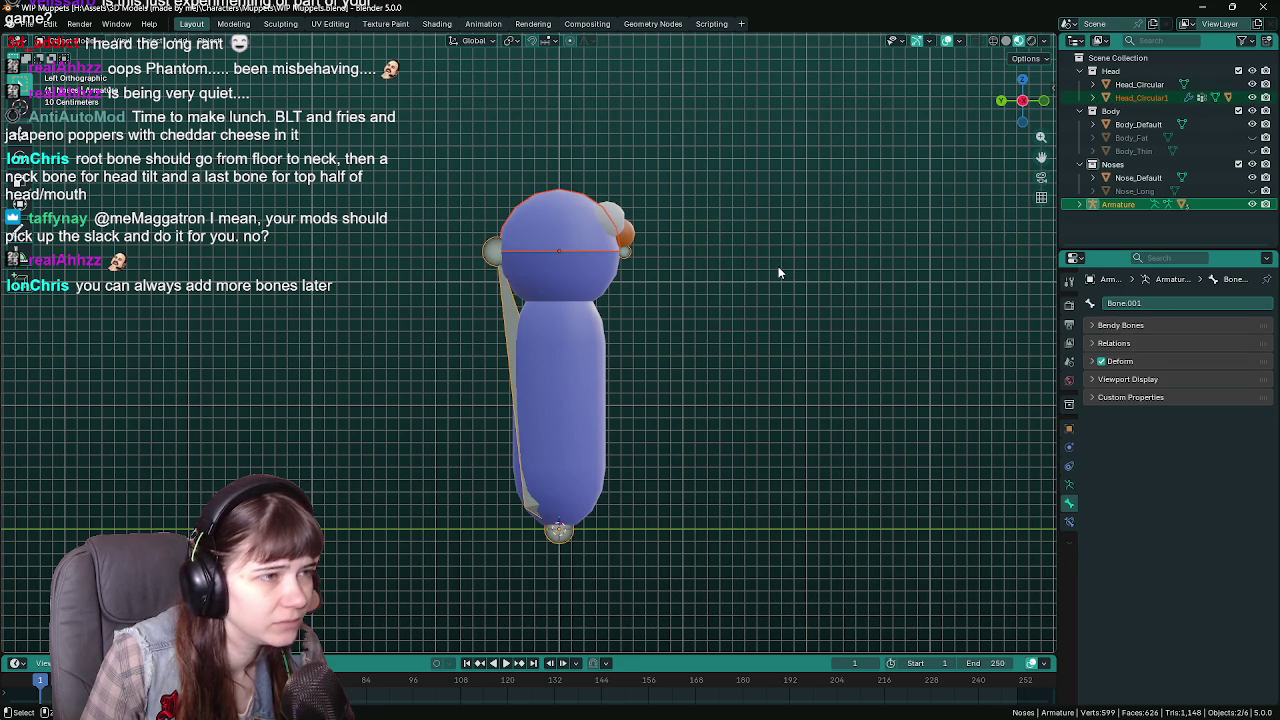
pyautogui.press('Tab')
pyautogui.press('Tab')
pyautogui.click(708, 344)
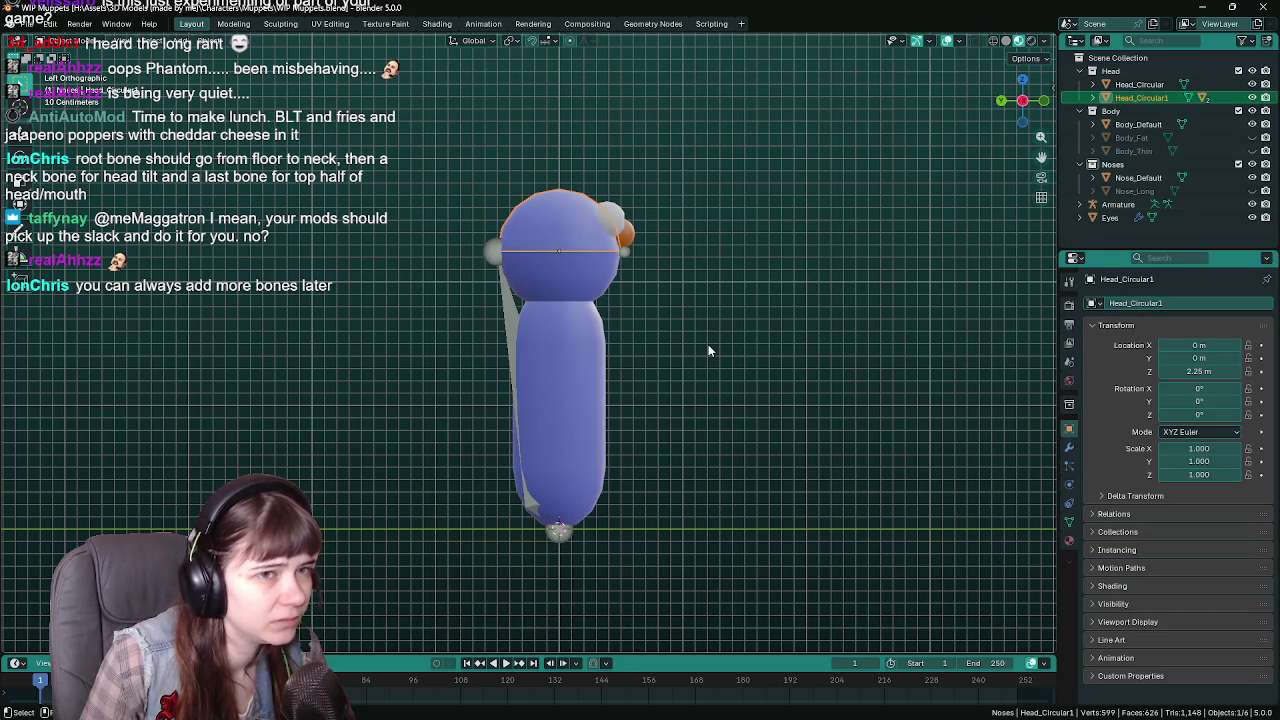
pyautogui.hotkey('ctrl', 's')
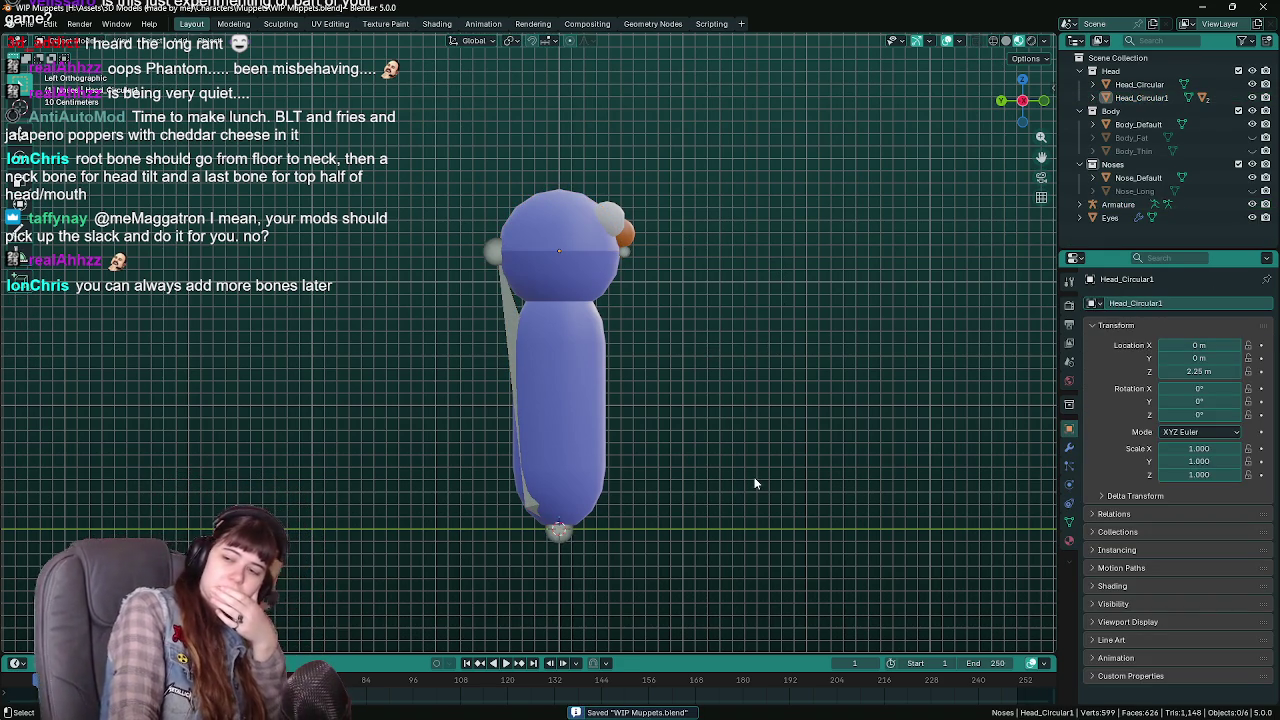
# Expand and collapse Head_Circular1's child objects in the Outliner.
pyautogui.click(1093, 97)
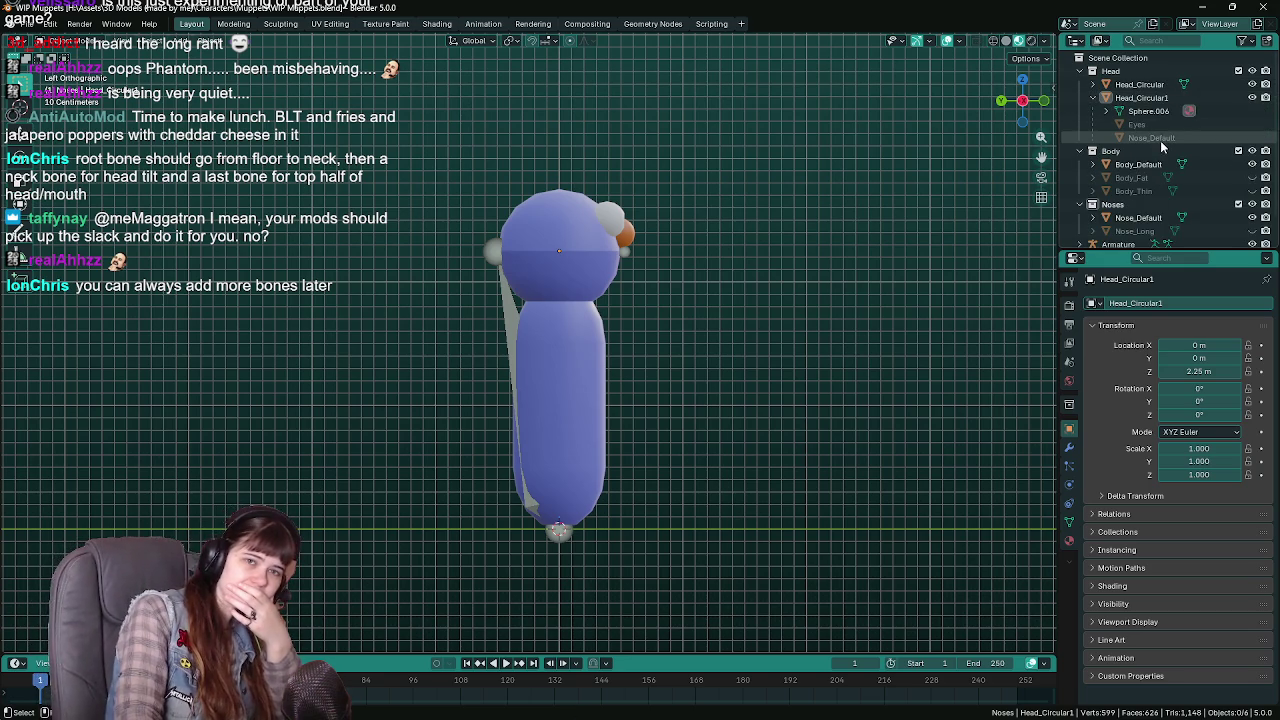
pyautogui.click(1094, 95)
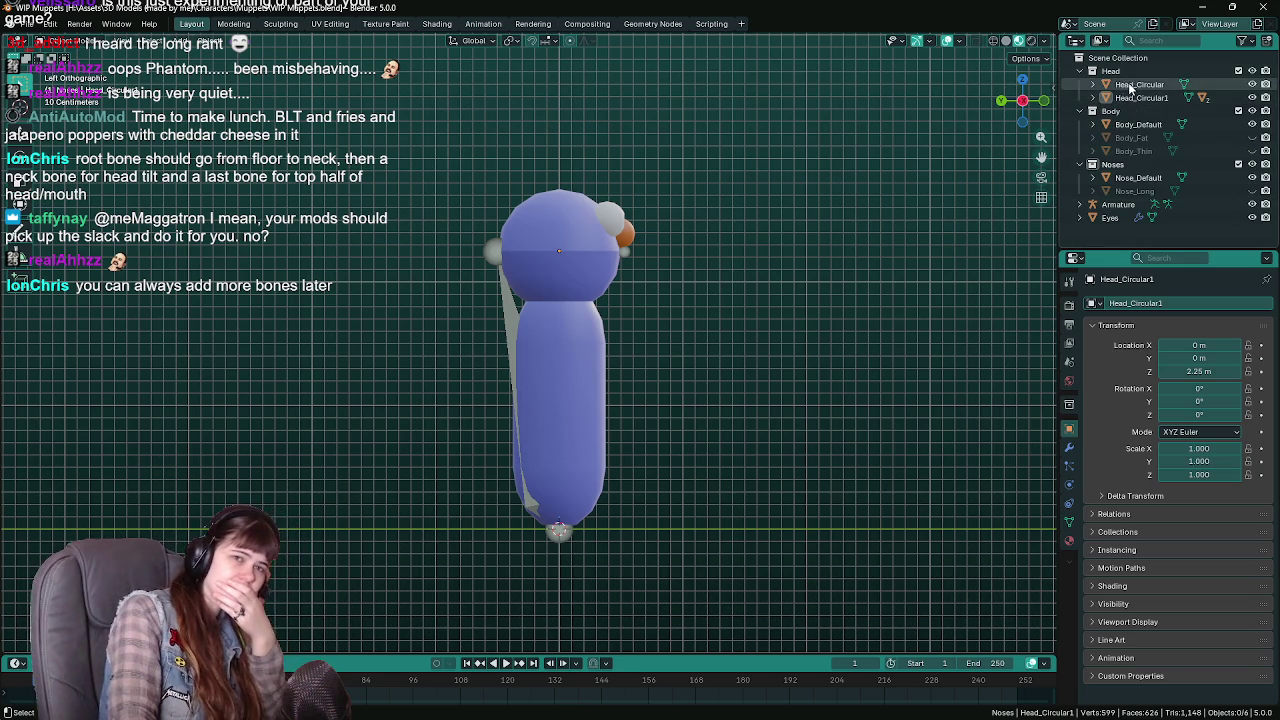
pyautogui.click(1094, 98)
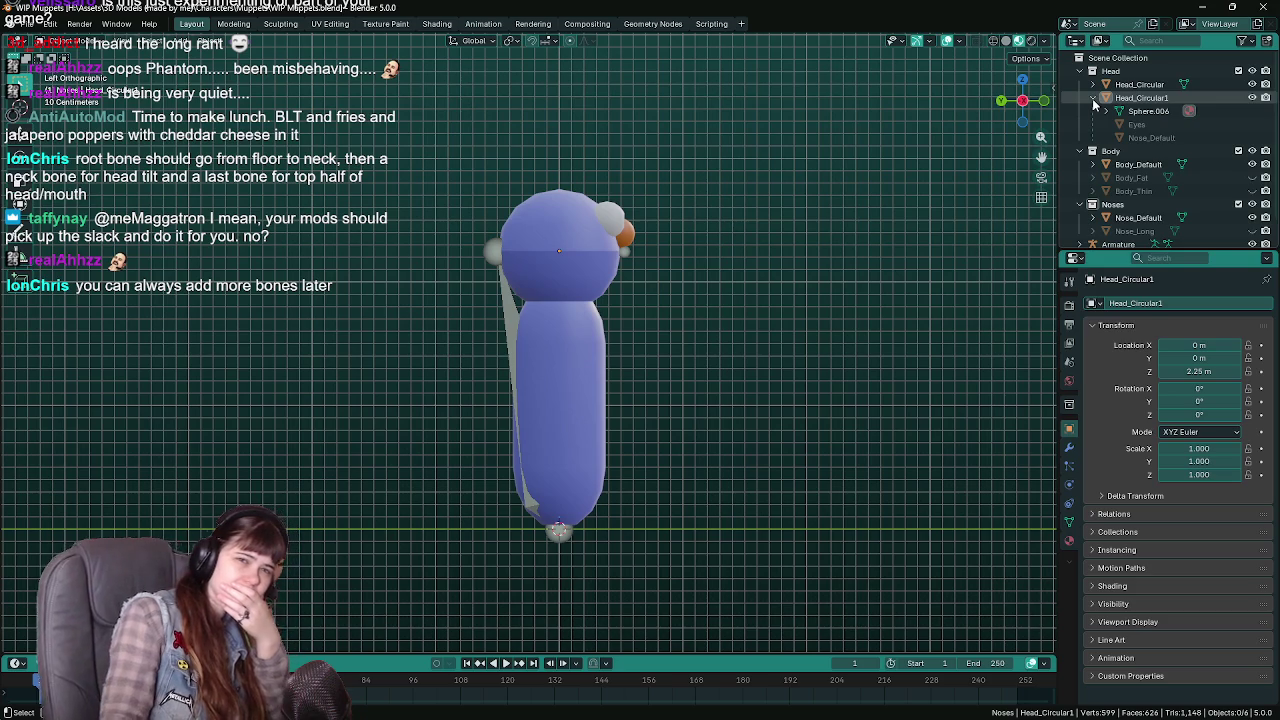
pyautogui.click(1093, 98)
pyautogui.click(1093, 98)
pyautogui.click(1093, 98)
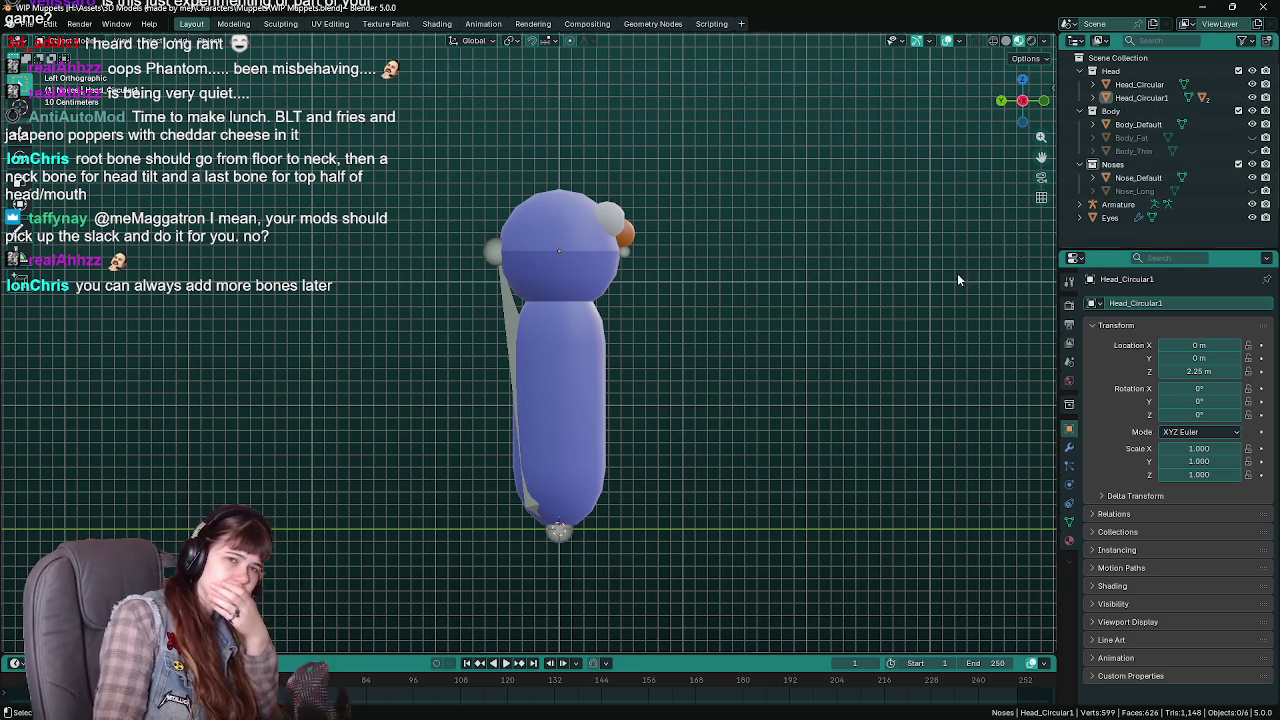
# Rename Nose_Default to 'Nose' and move it to the Scene Collection.
pyautogui.click(1138, 177)
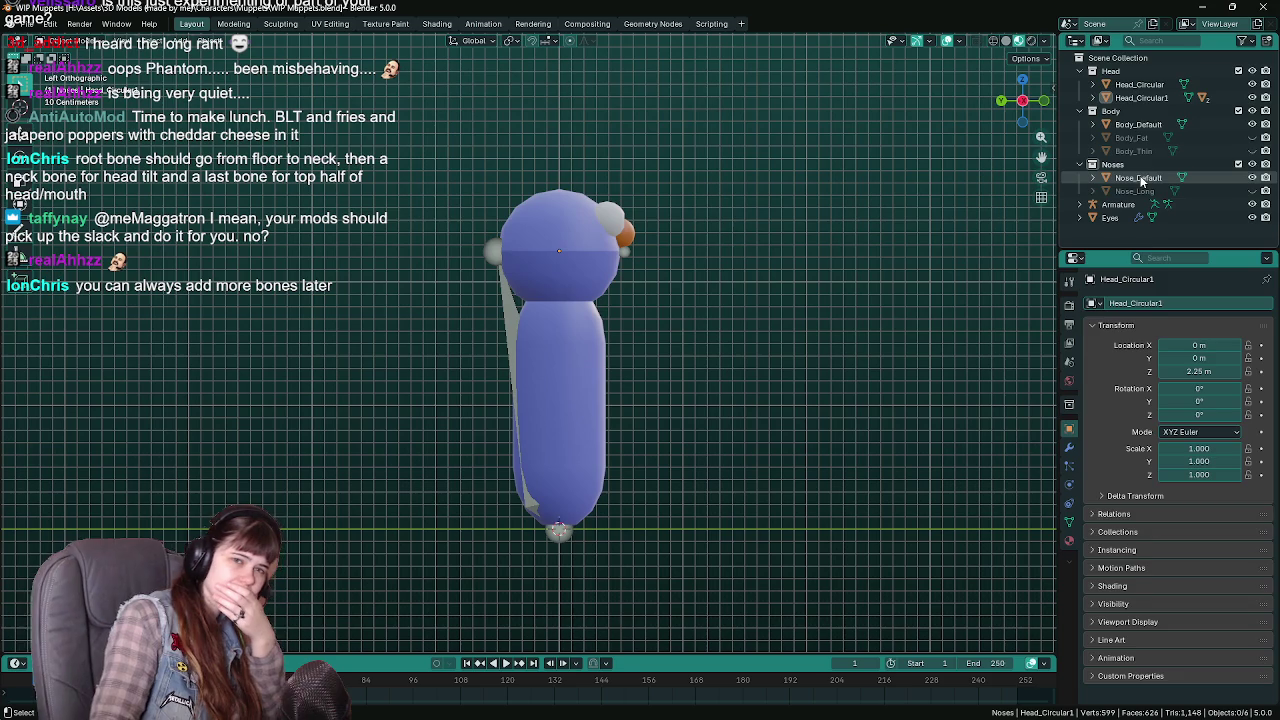
pyautogui.write('Nose')
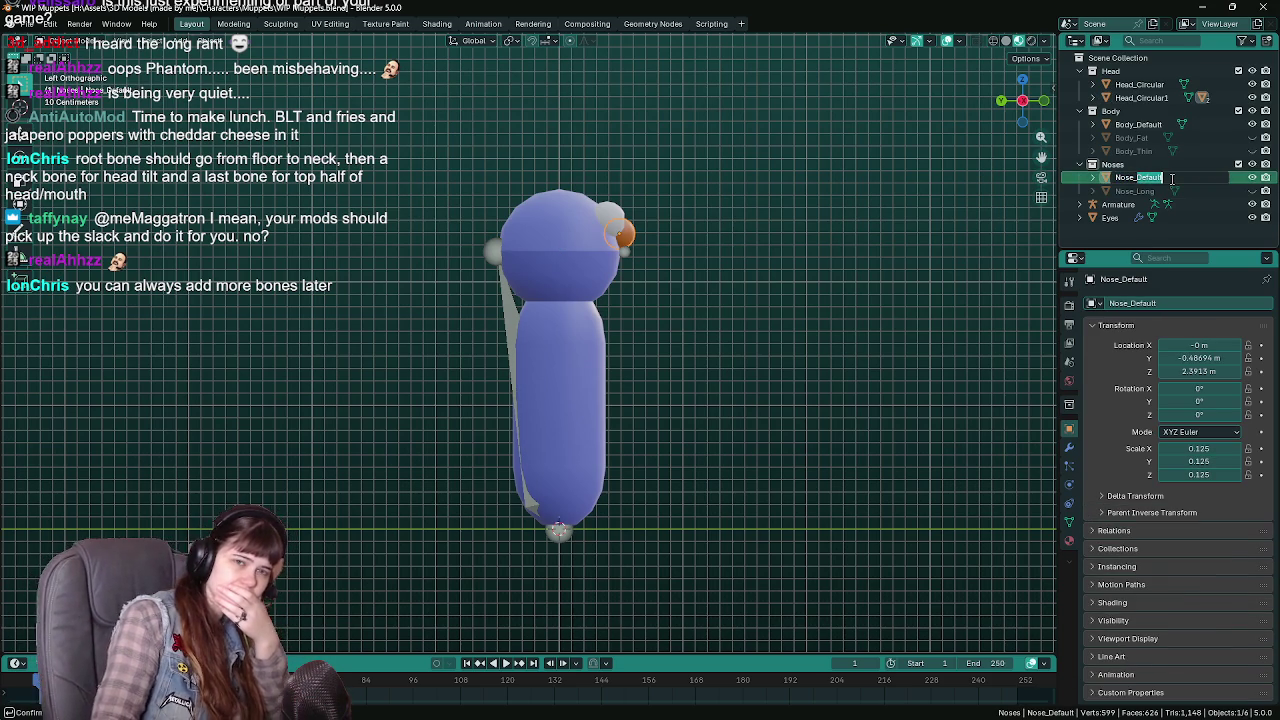
pyautogui.press('Return')
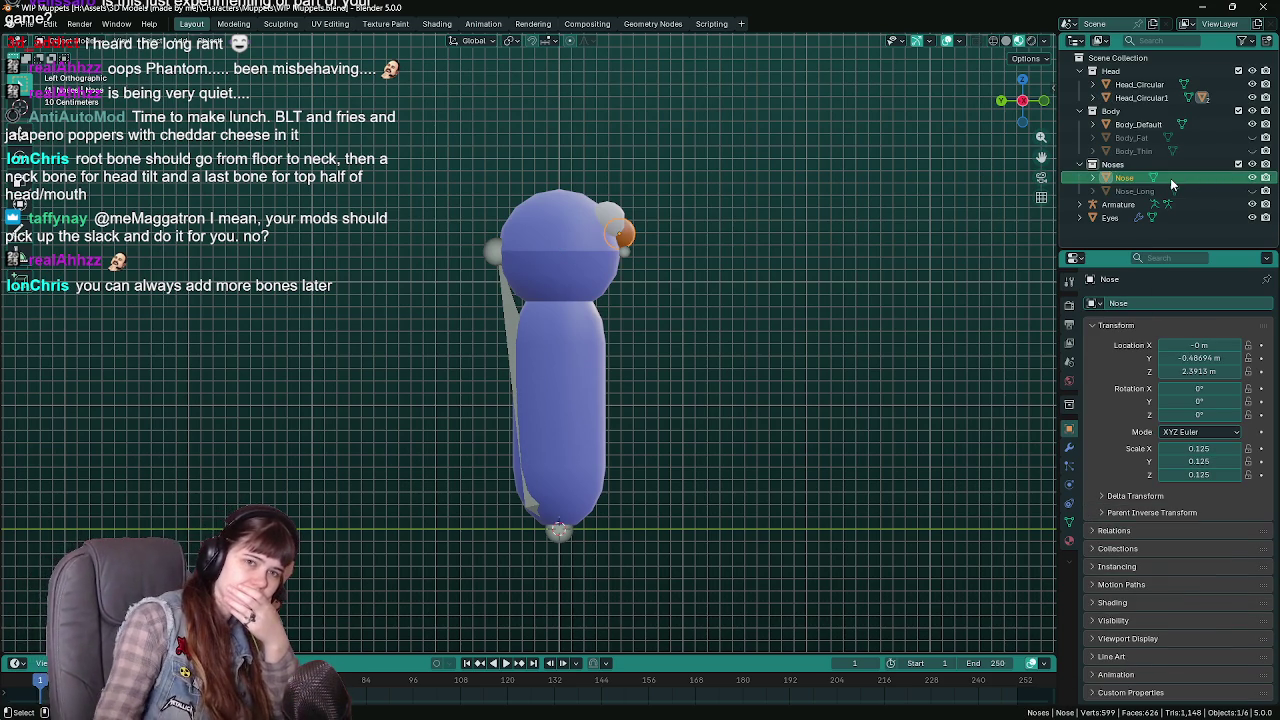
pyautogui.moveTo(1133, 179); pyautogui.dragTo(1118, 57)
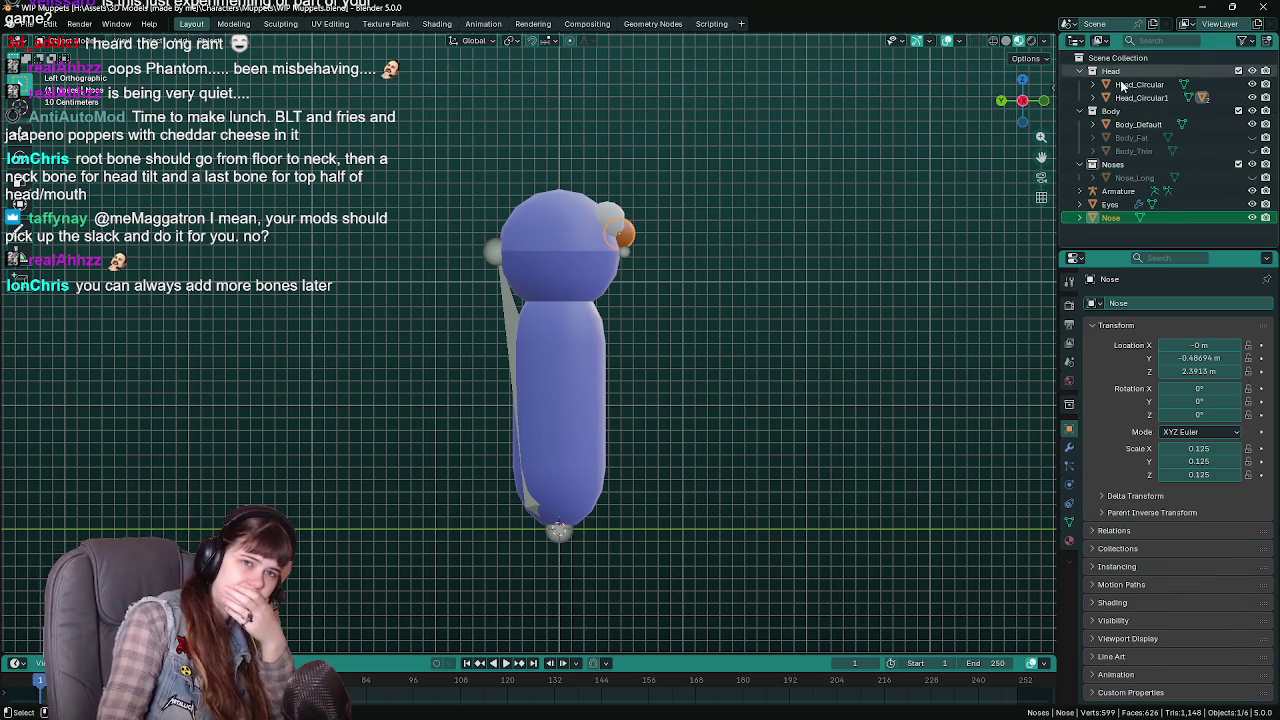
# Delete the Nose_Long object and the empty Noses collection.
pyautogui.click(1134, 177)
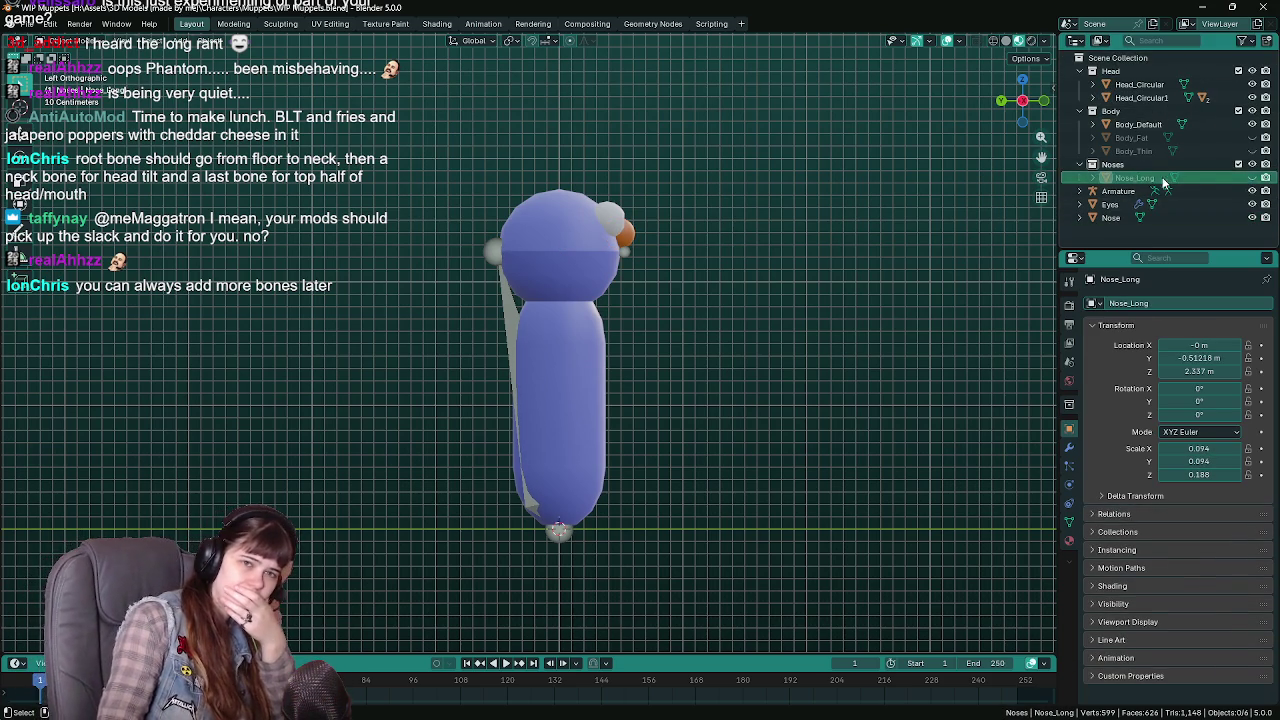
pyautogui.click(1253, 177)
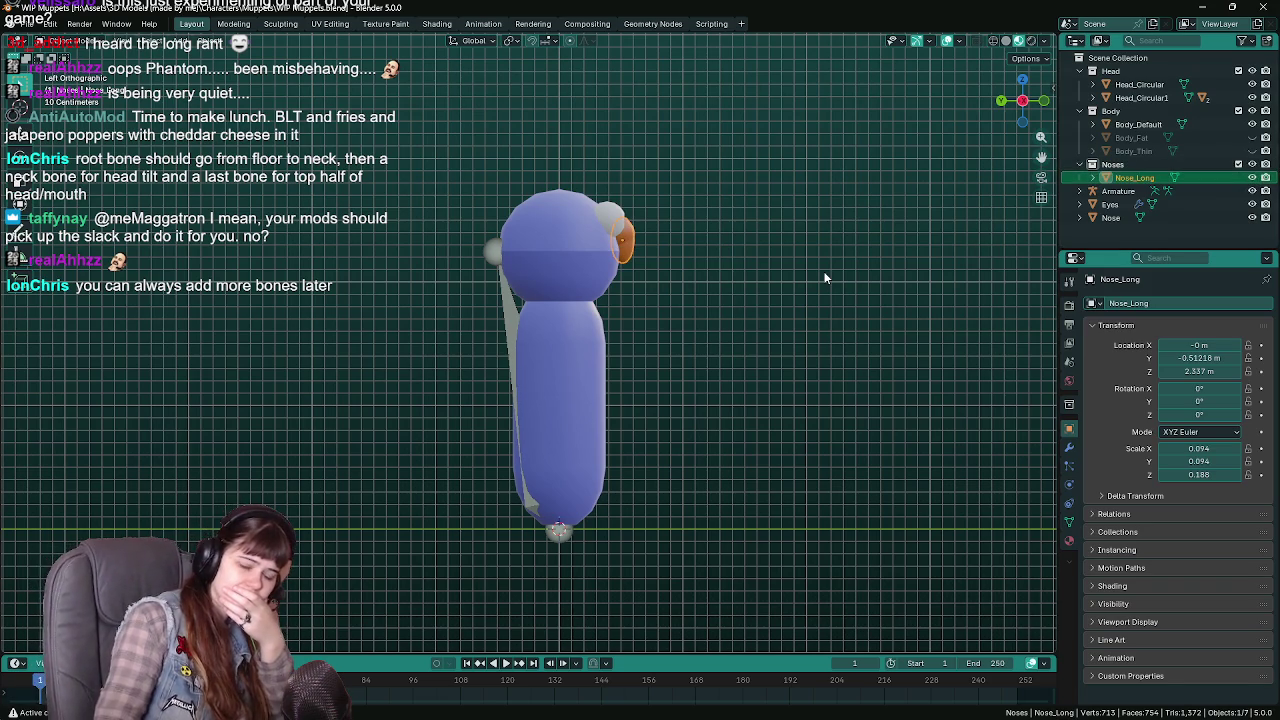
pyautogui.press('Delete')
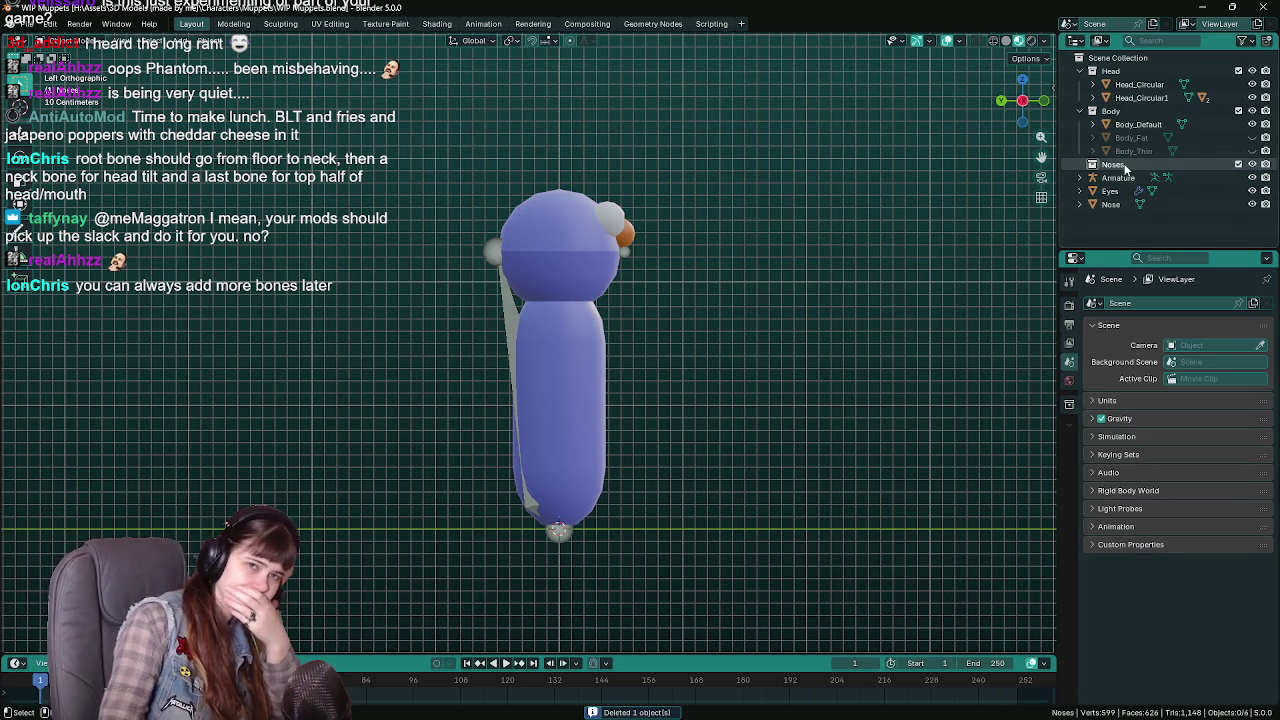
pyautogui.rightClick(1125, 165)
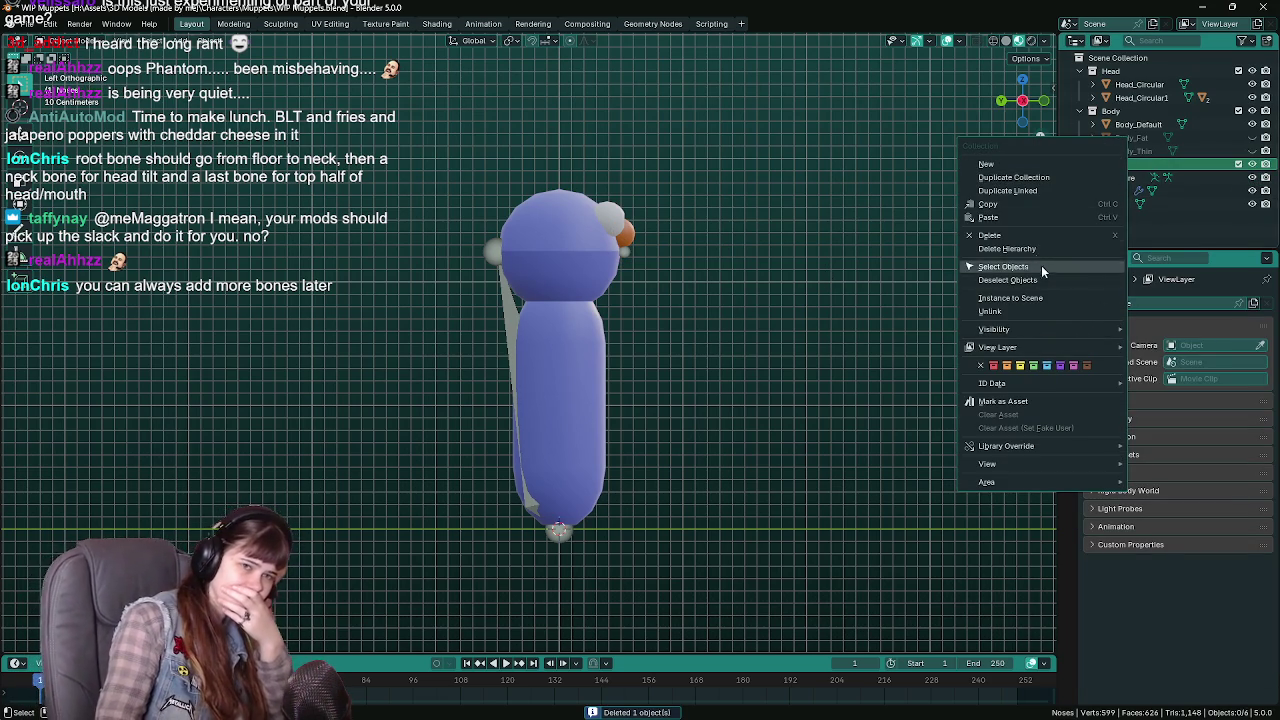
pyautogui.click(1023, 234)
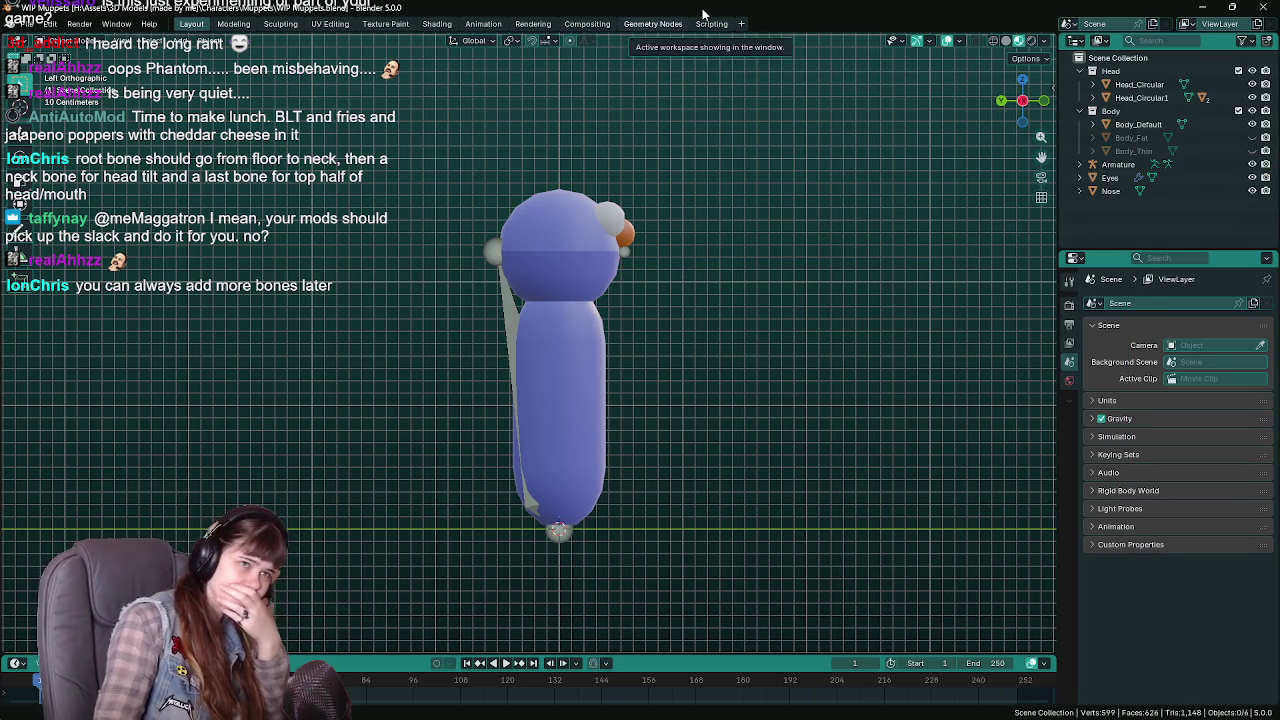
# Save WIP Muppets.blend with top-level Armature, Eyes and Nose entries.
pyautogui.hotkey('ctrl', 's')
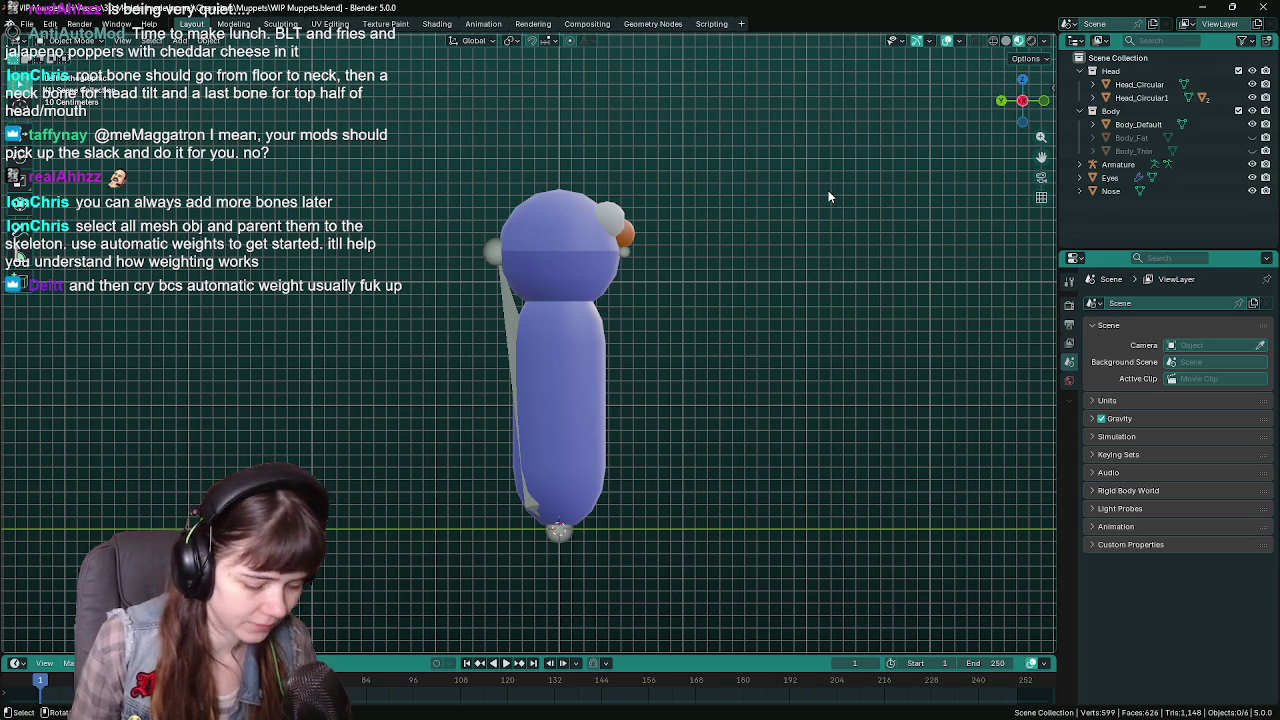
# Save, then select the Head_Circular1, Body_Default and Head_Circular meshes.
pyautogui.click(627, 255)
pyautogui.hotkey('ctrl', 's')
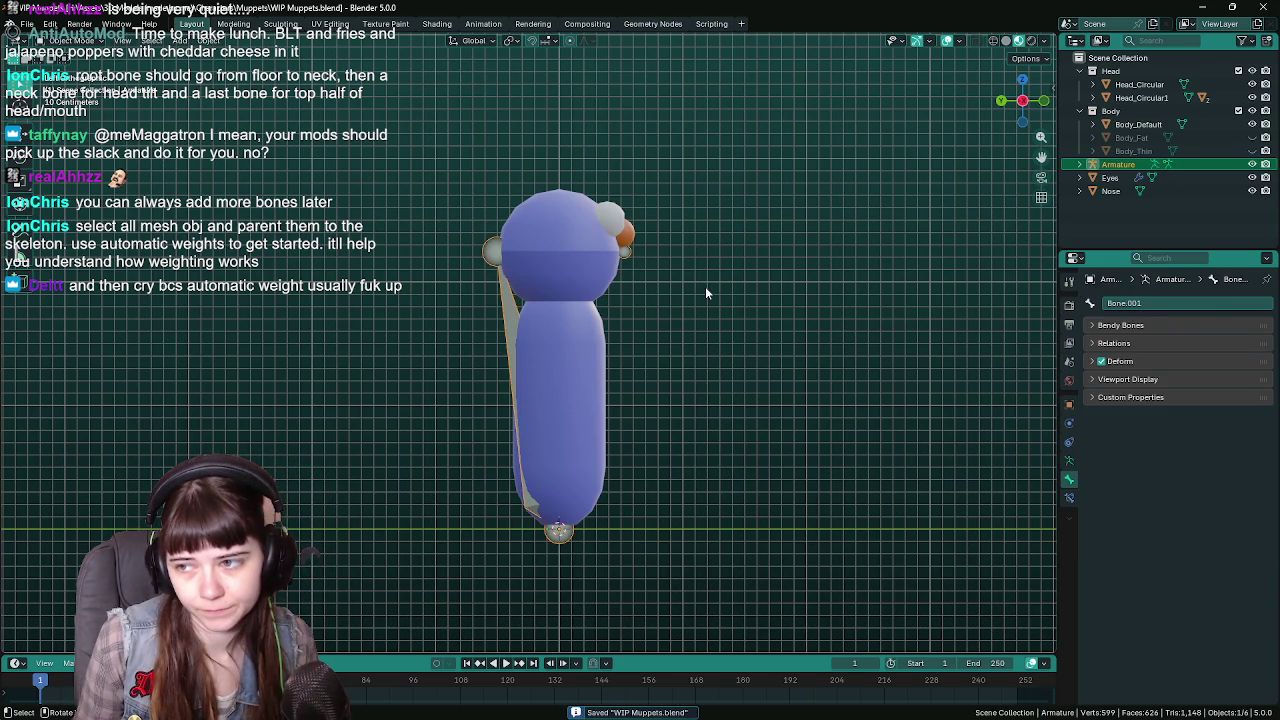
pyautogui.click(612, 262)
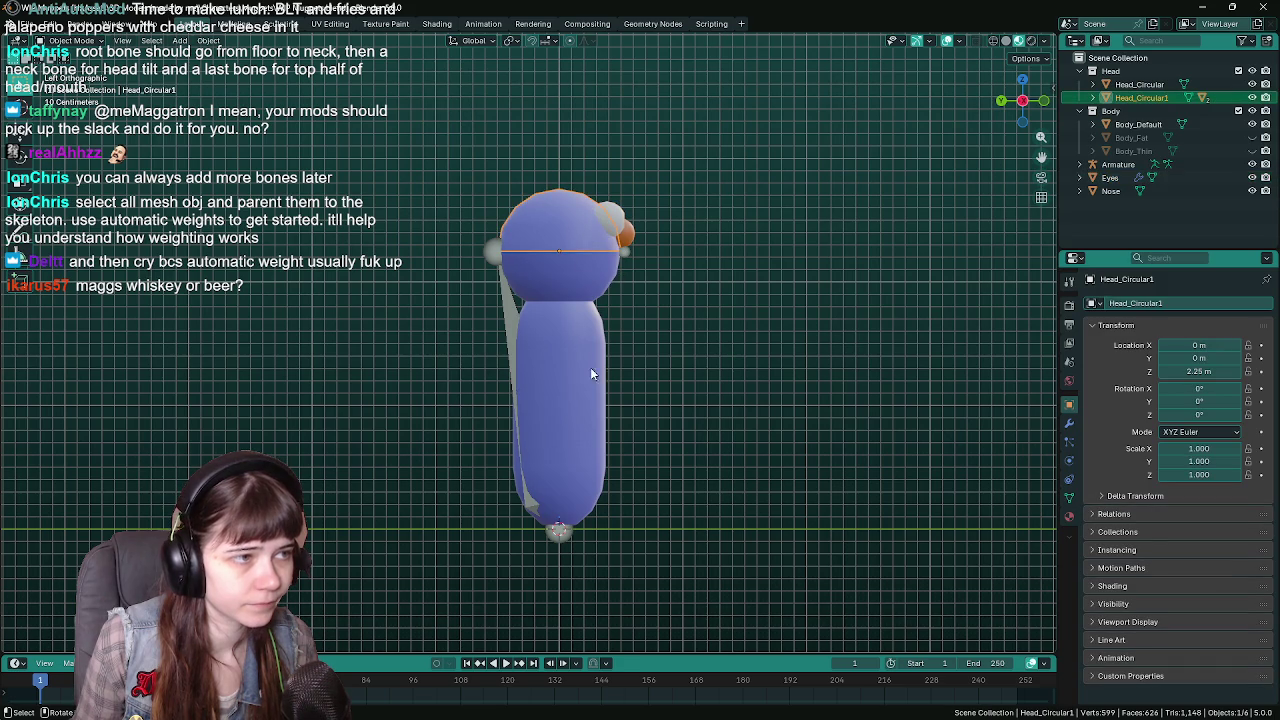
pyautogui.click(567, 370)
pyautogui.keyDown('shift'); pyautogui.click(601, 280); pyautogui.keyUp('shift')
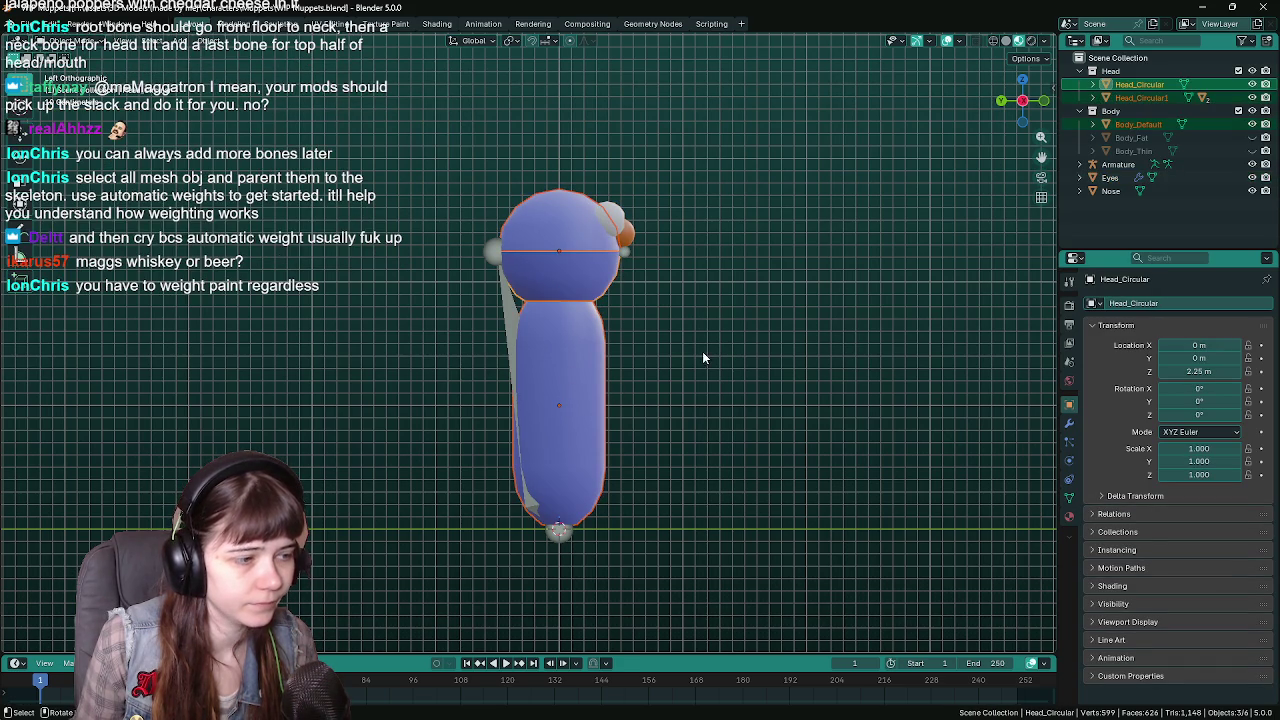
# In Left Orthographic view, parent the meshes to the armature with automatic weights.
pyautogui.moveTo(680, 294); pyautogui.dragTo(506, 330, button='middle')
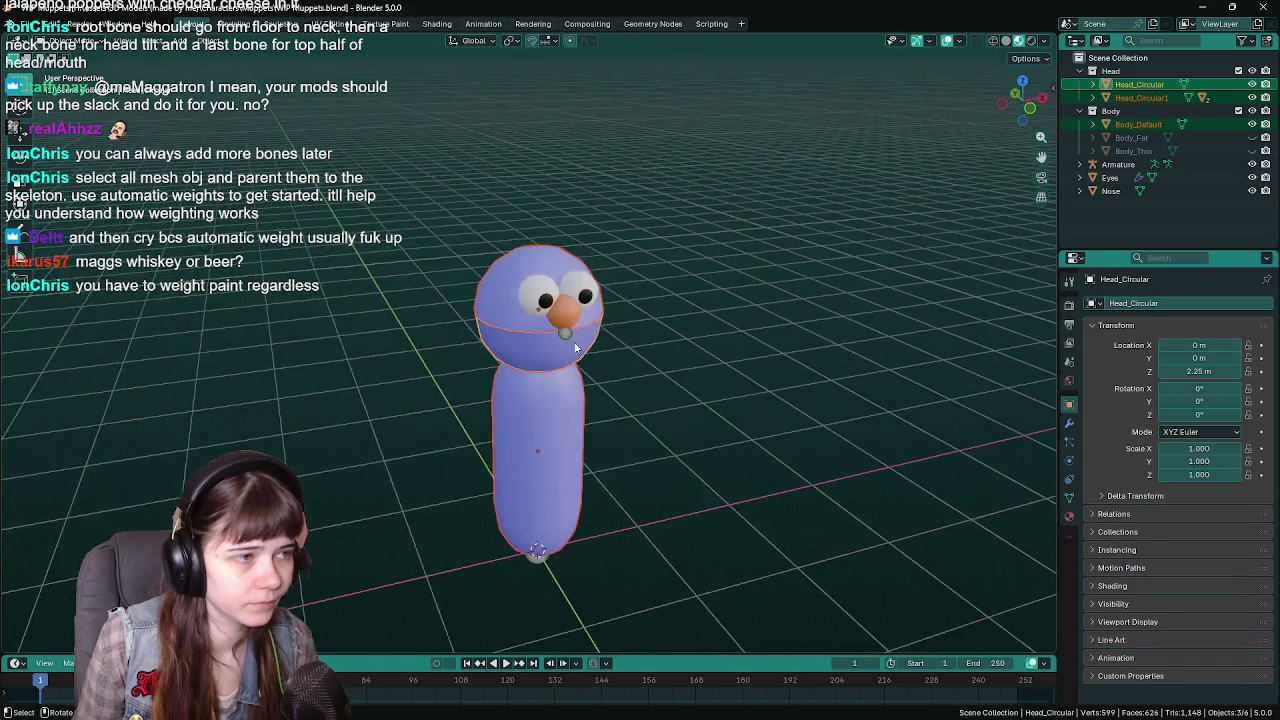
pyautogui.moveTo(624, 312); pyautogui.dragTo(705, 296, button='middle')
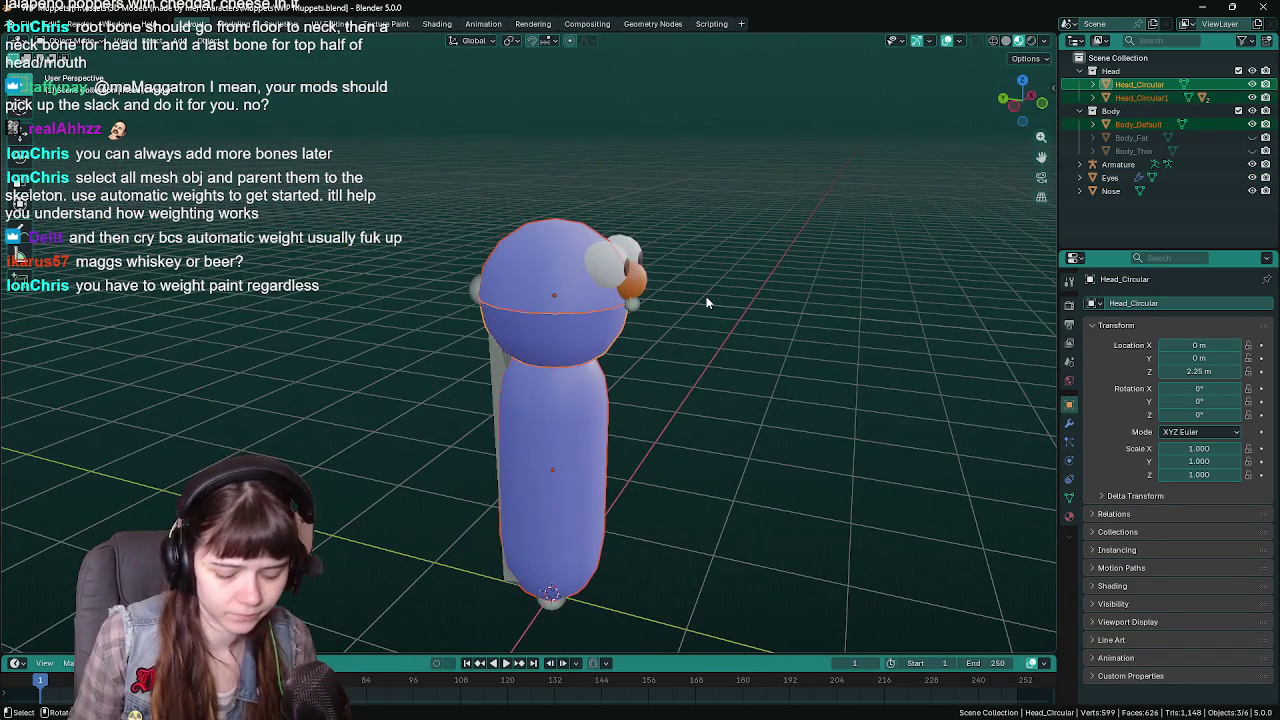
pyautogui.press('KP_5')
pyautogui.press('KP_1')
pyautogui.press('ctrl+KP_3')
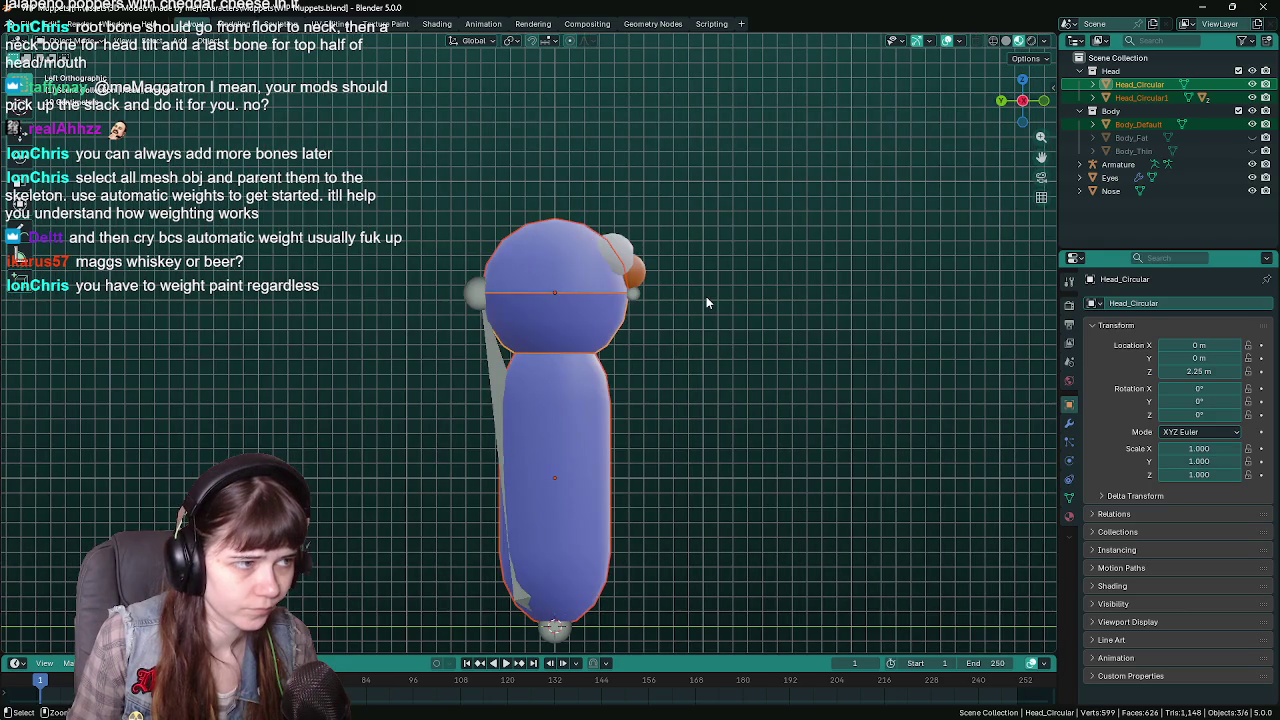
pyautogui.hotkey('ctrl', 's')
pyautogui.click(470, 299)
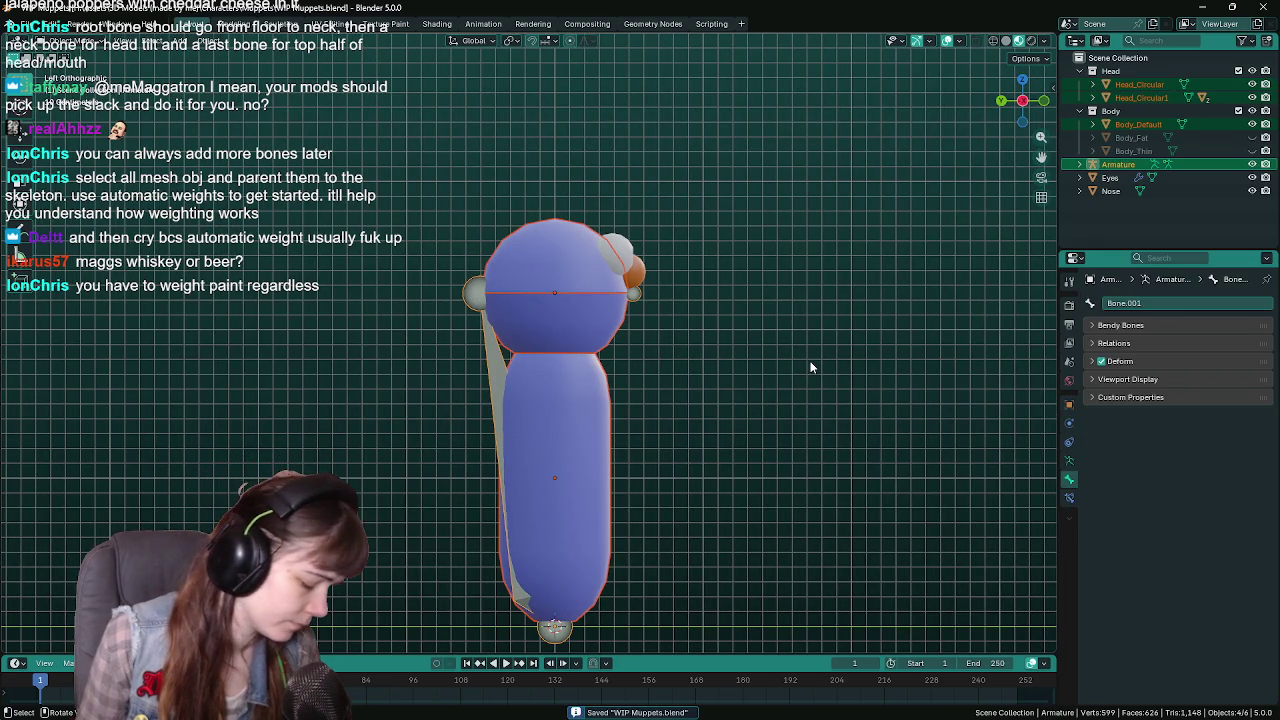
pyautogui.hotkey('ctrl', 'p')
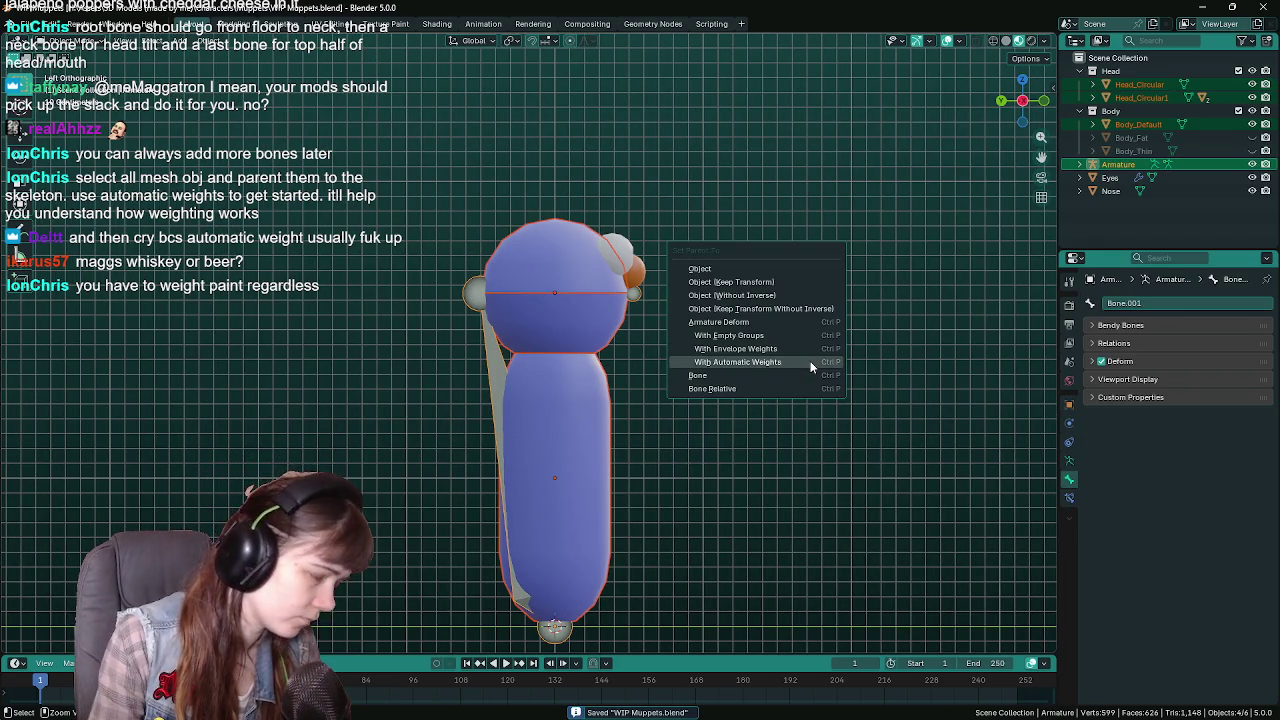
pyautogui.click(813, 362)
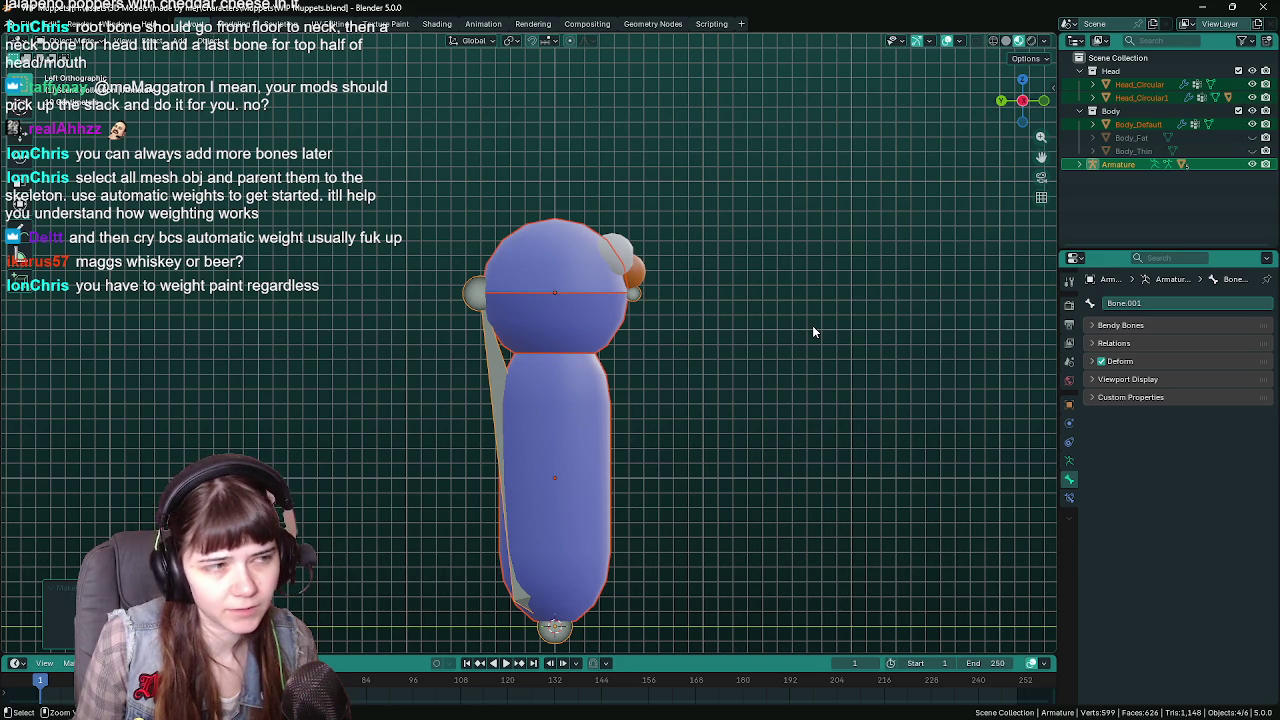
# Undo the automatic-weight parenting and save WIP Muppets.blend.
pyautogui.hotkey('ctrl', 'z')
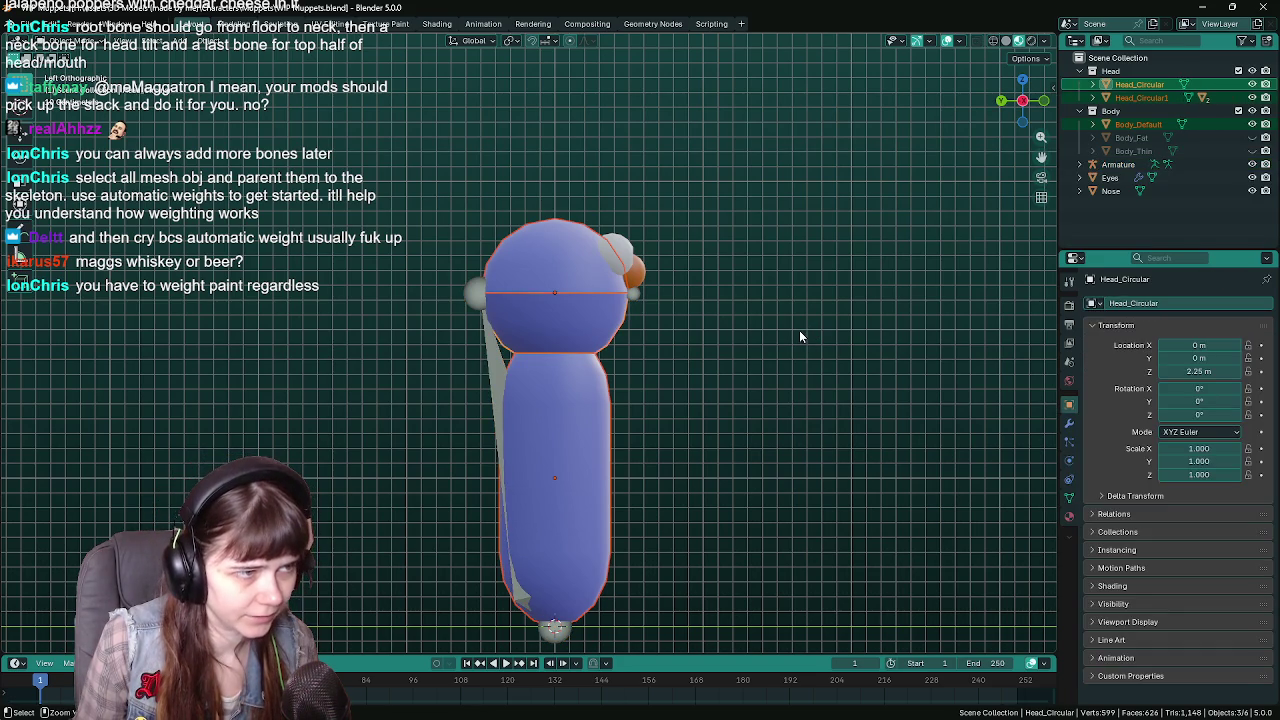
pyautogui.hotkey('ctrl', 'z')
pyautogui.hotkey('ctrl', 'z')
pyautogui.hotkey('ctrl', 's')
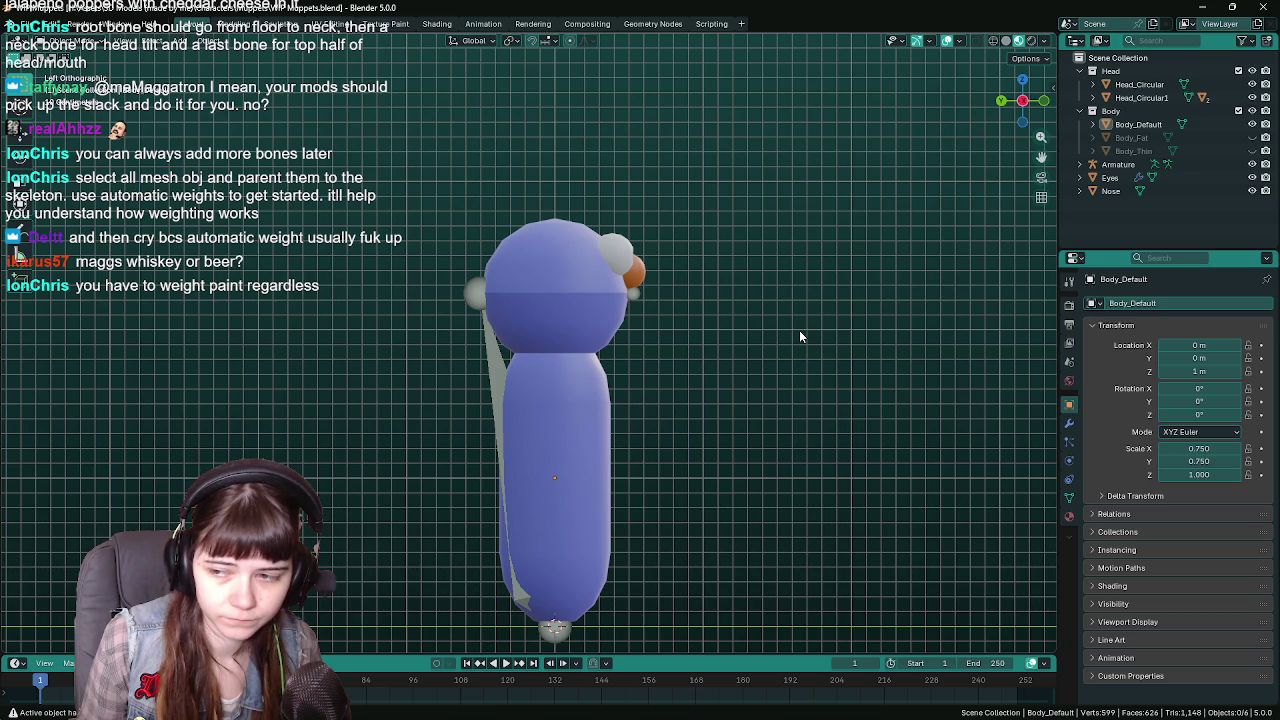
# Resave in side view, then show the Unreal project's Content folders.
pyautogui.moveTo(766, 414)
pyautogui.mouseDown(button='middle')
pyautogui.moveTo(633, 471)
pyautogui.moveTo(792, 442)
pyautogui.mouseUp(button='middle')
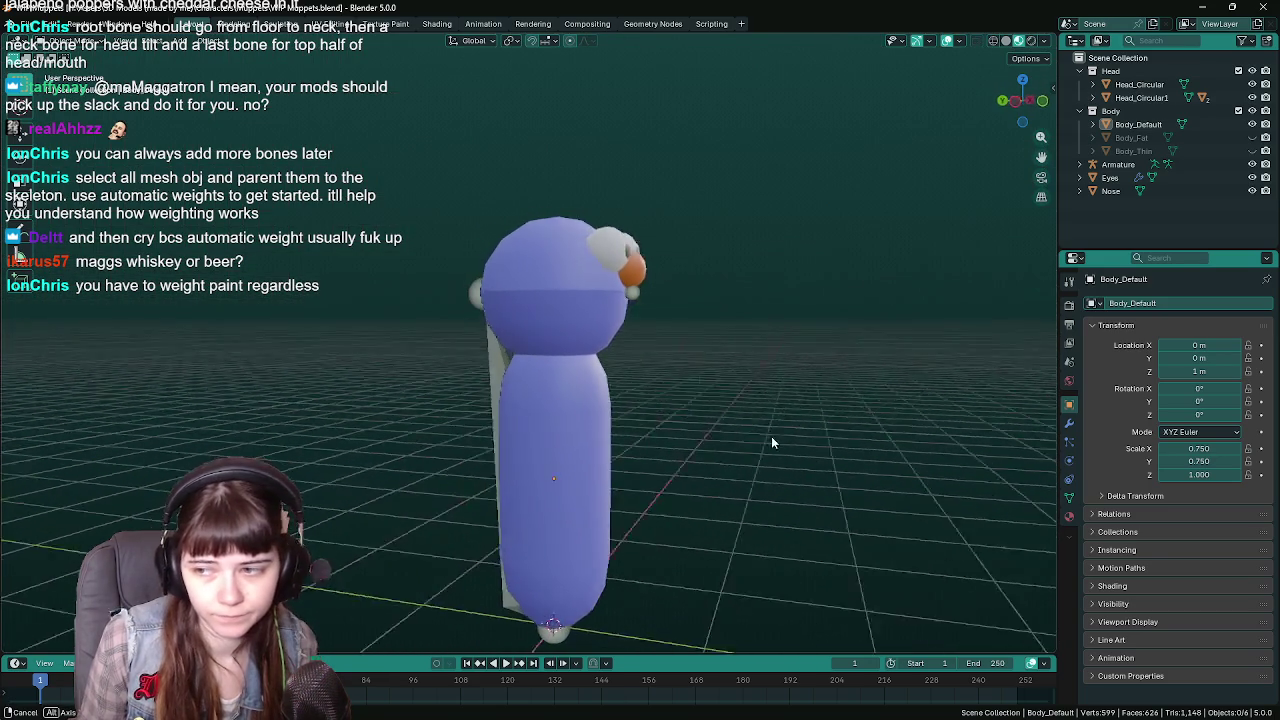
pyautogui.press('KP_3')
pyautogui.hotkey('ctrl', 's')
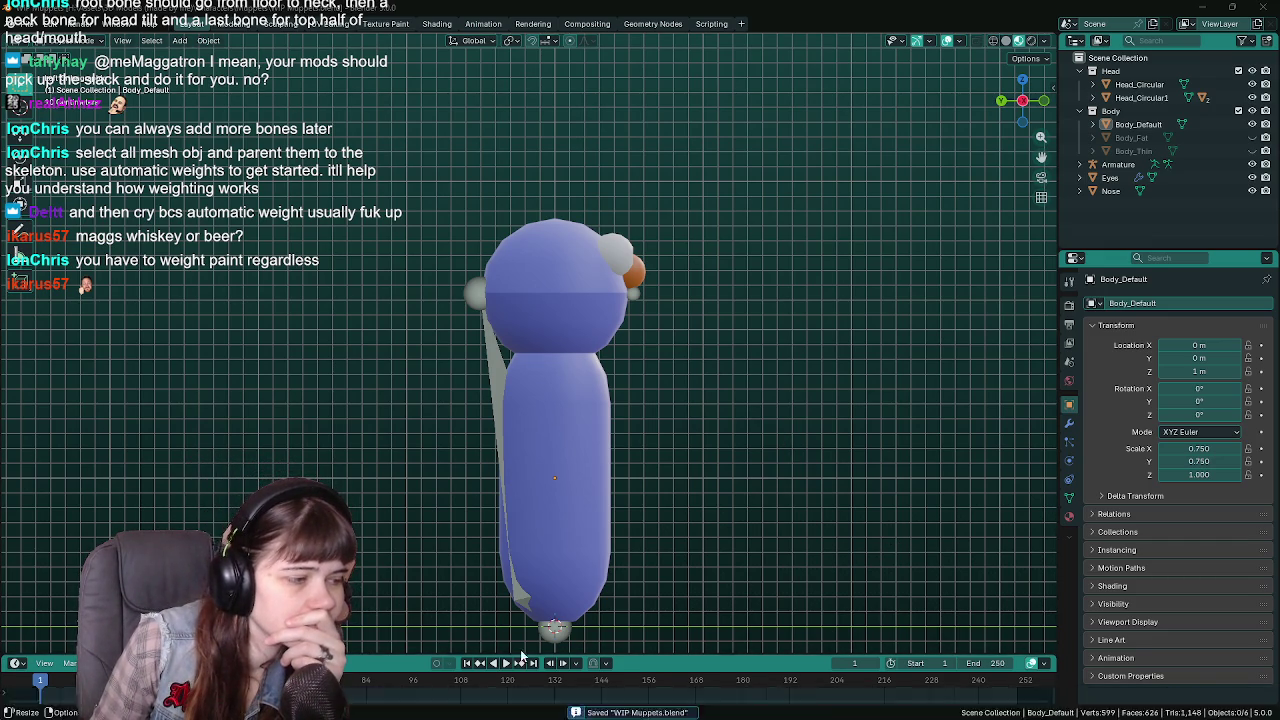
pyautogui.hotkey('alt', 'Tab')
pyautogui.click(40, 709)
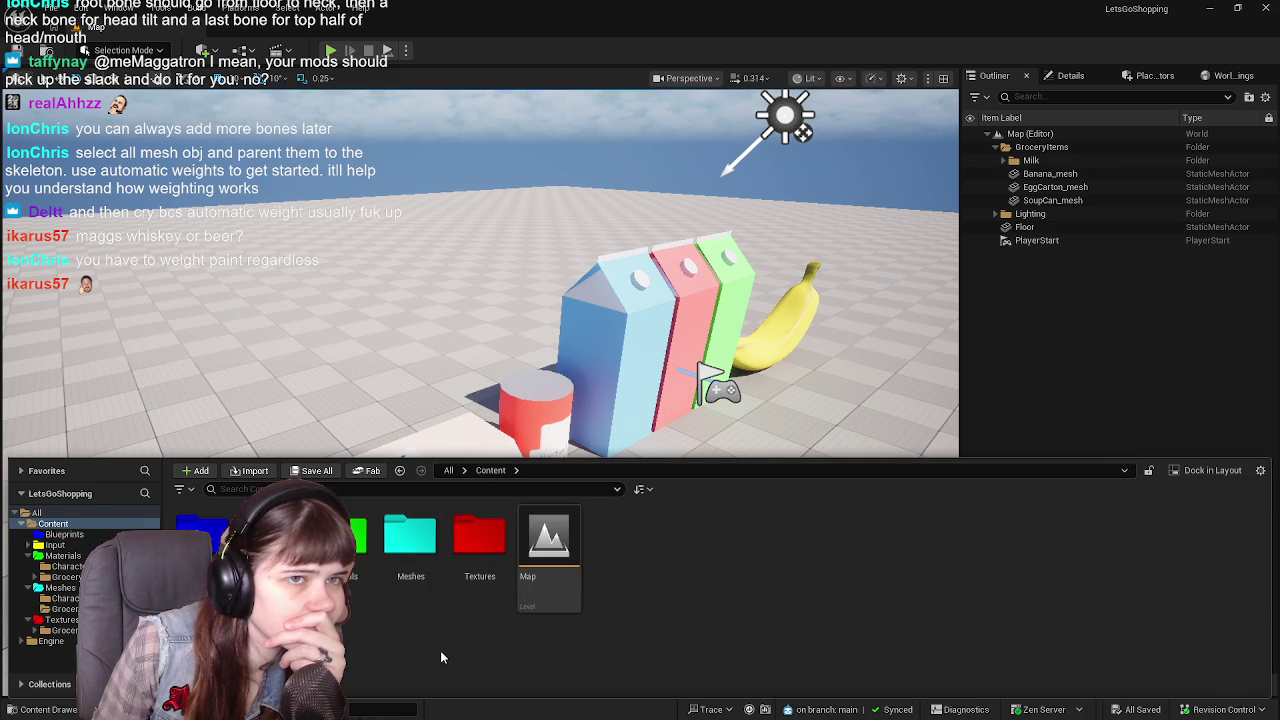
# Open BP_Player from the Blueprints folder and compare its Viewport mesh and EventGraph.
pyautogui.doubleClick(203, 532)
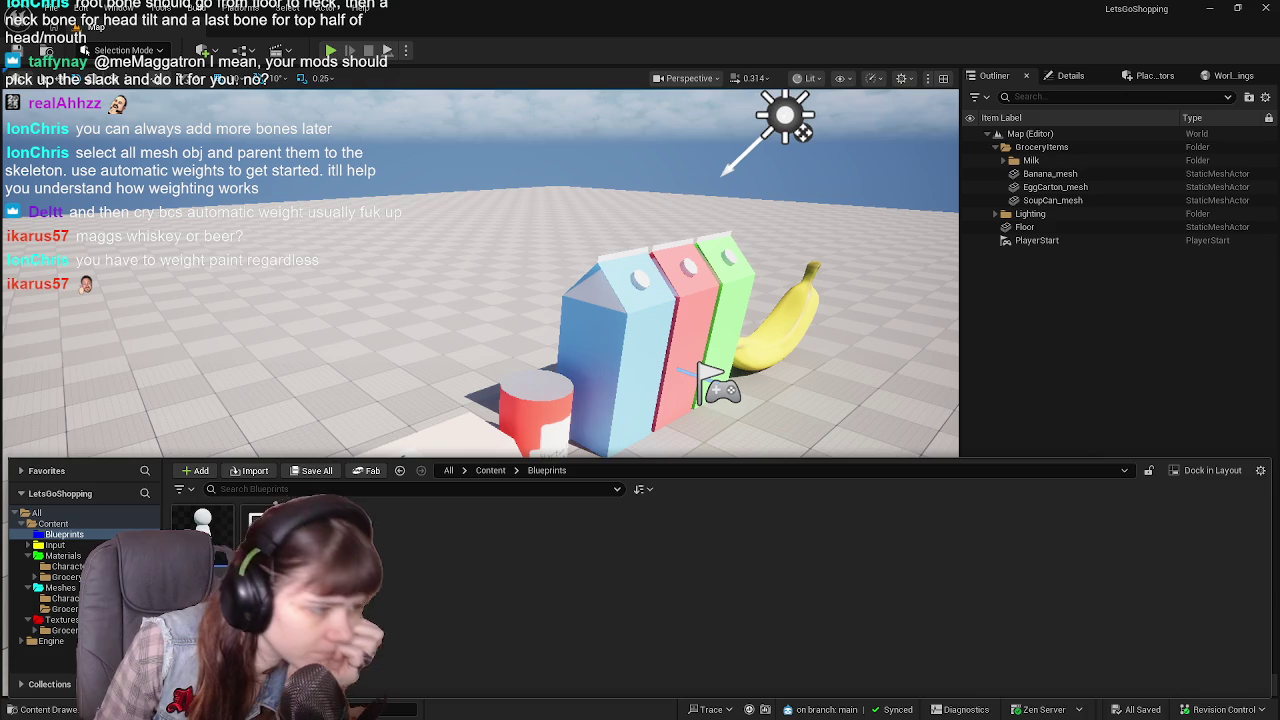
pyautogui.doubleClick(203, 525)
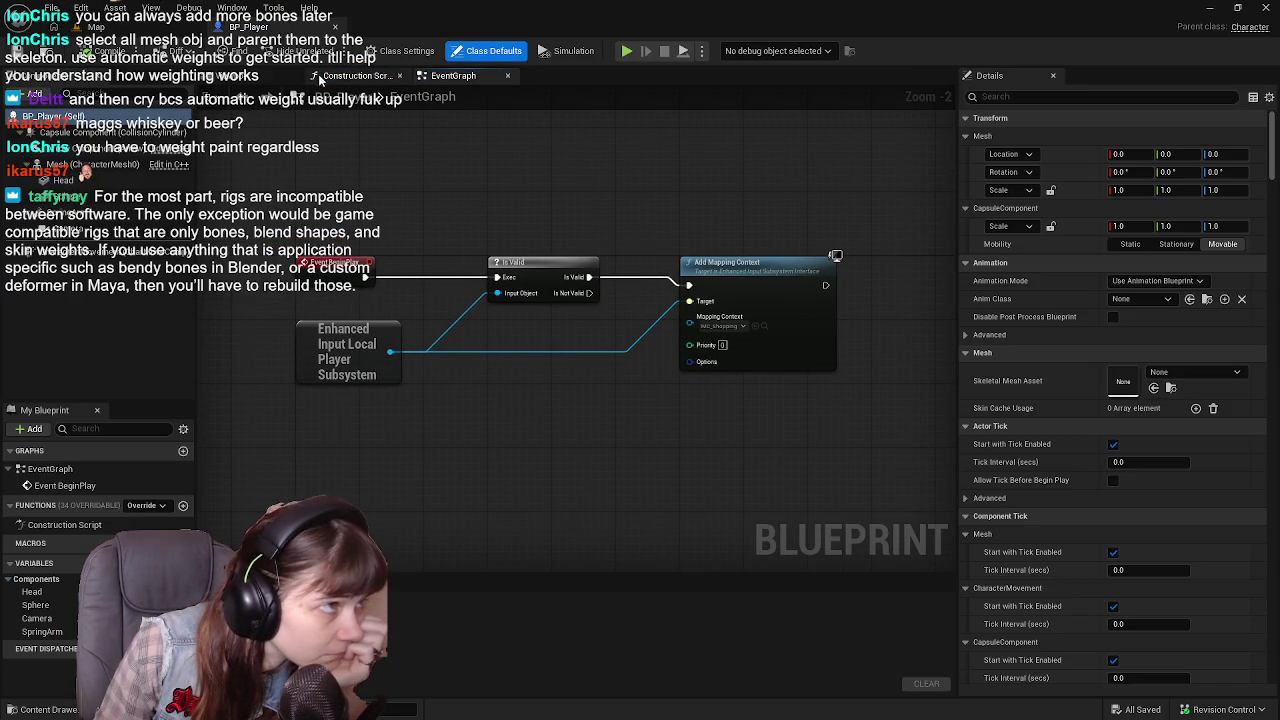
pyautogui.click(269, 72)
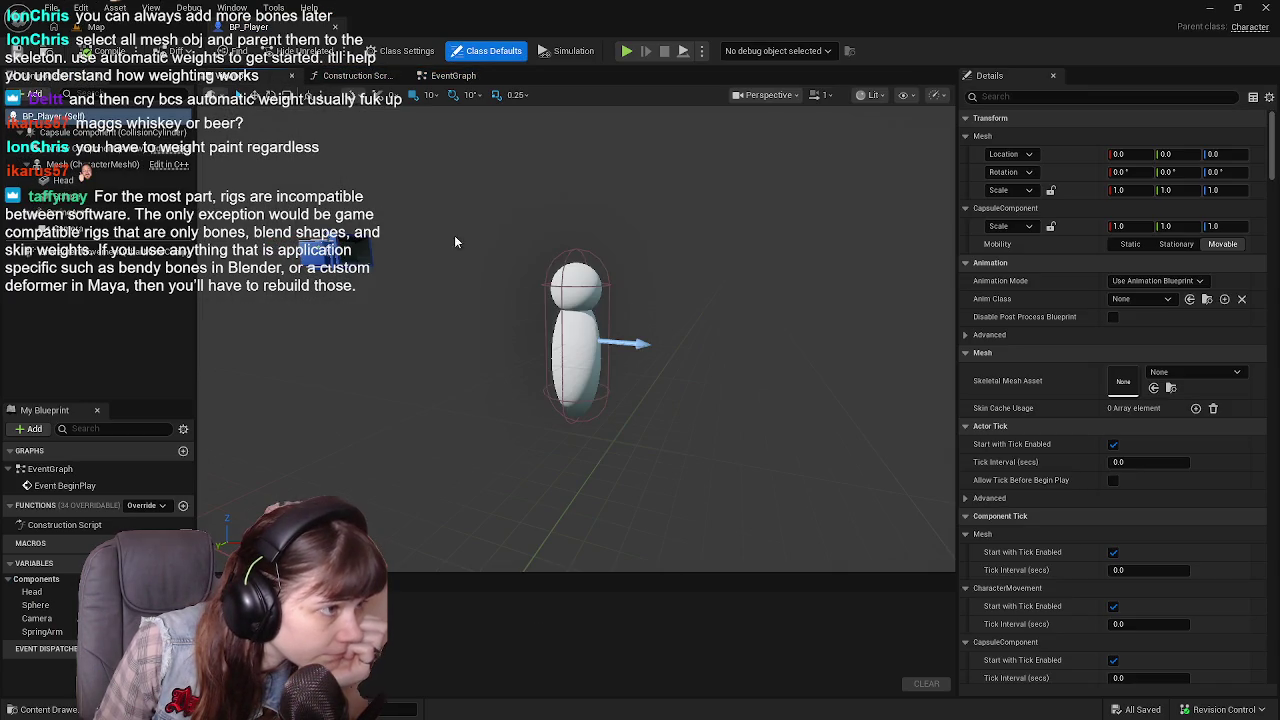
pyautogui.click(455, 75)
pyautogui.click(258, 75)
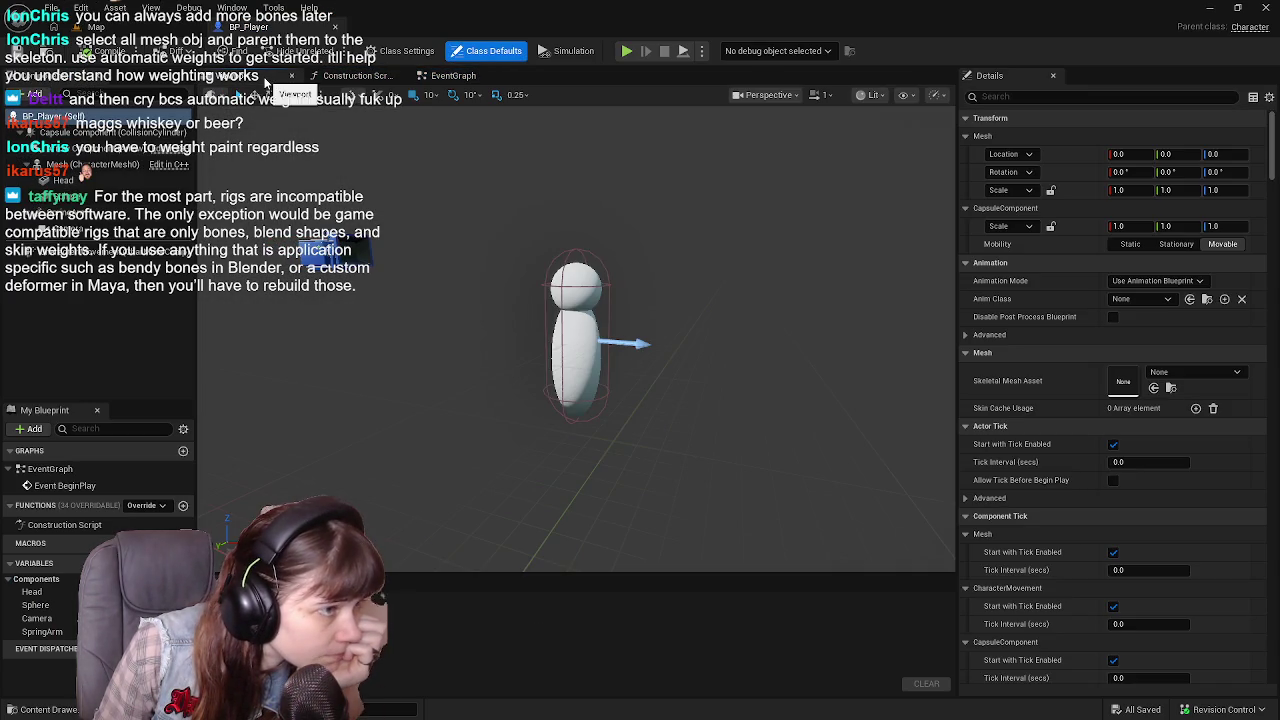
pyautogui.click(460, 75)
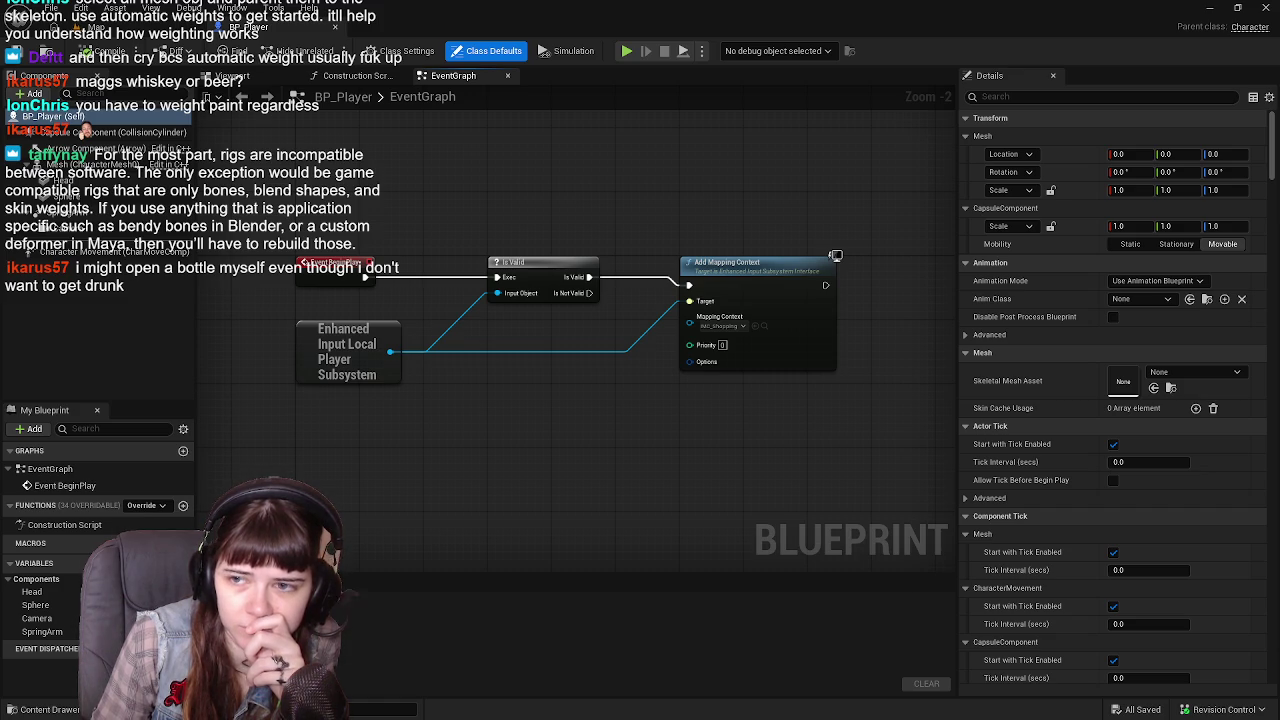
pyautogui.hotkey('alt', 'Tab')
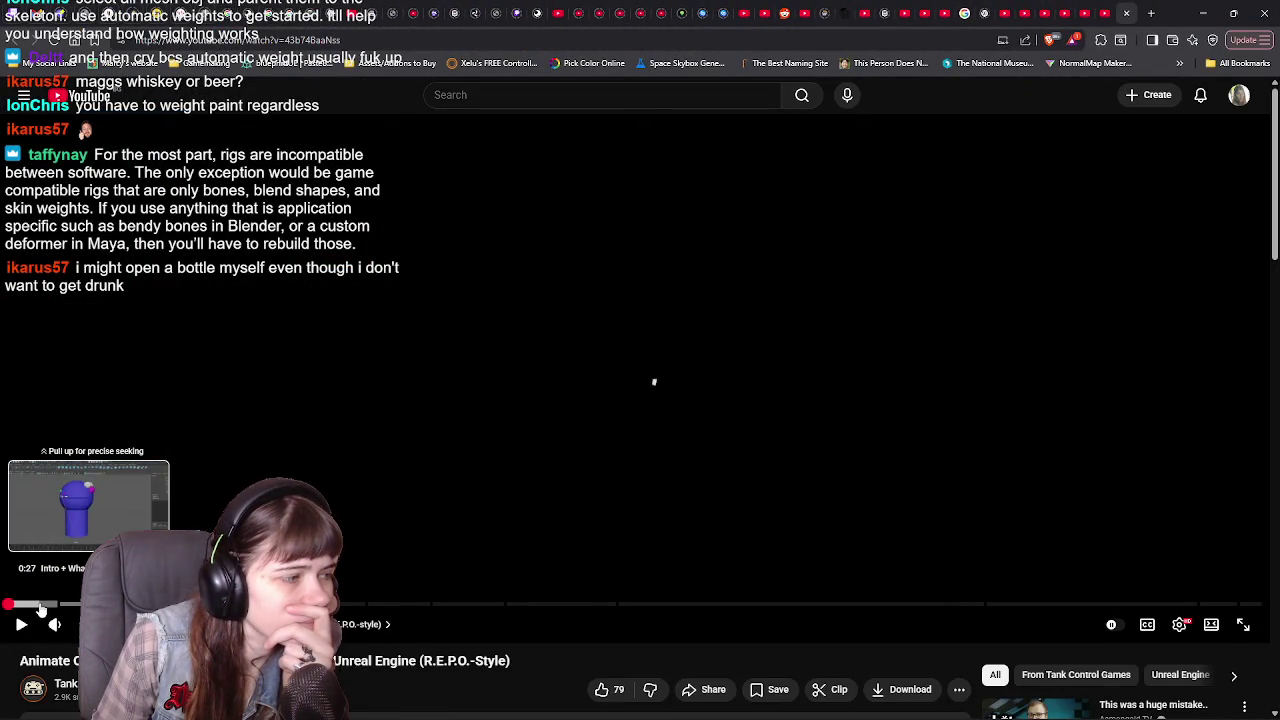
# Seek the tutorial from about 0:27 and pause on the Maya rig's open jaw.
pyautogui.click(40, 606)
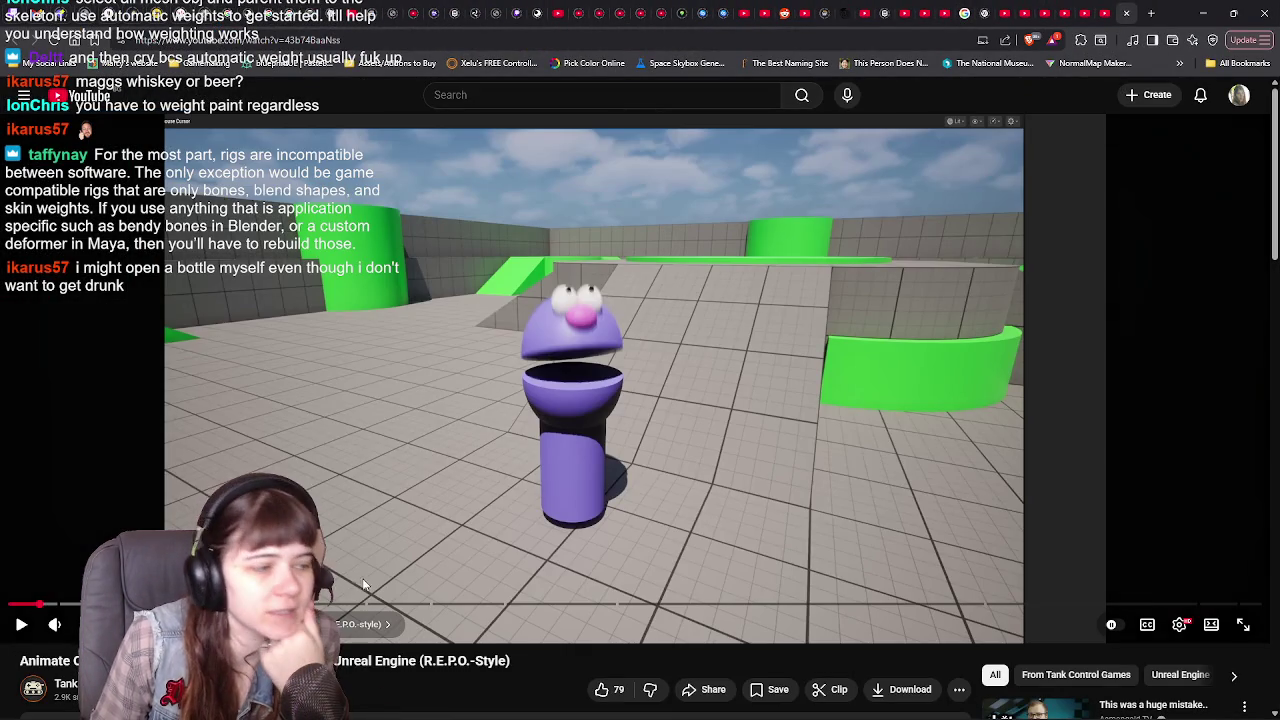
pyautogui.press('j')
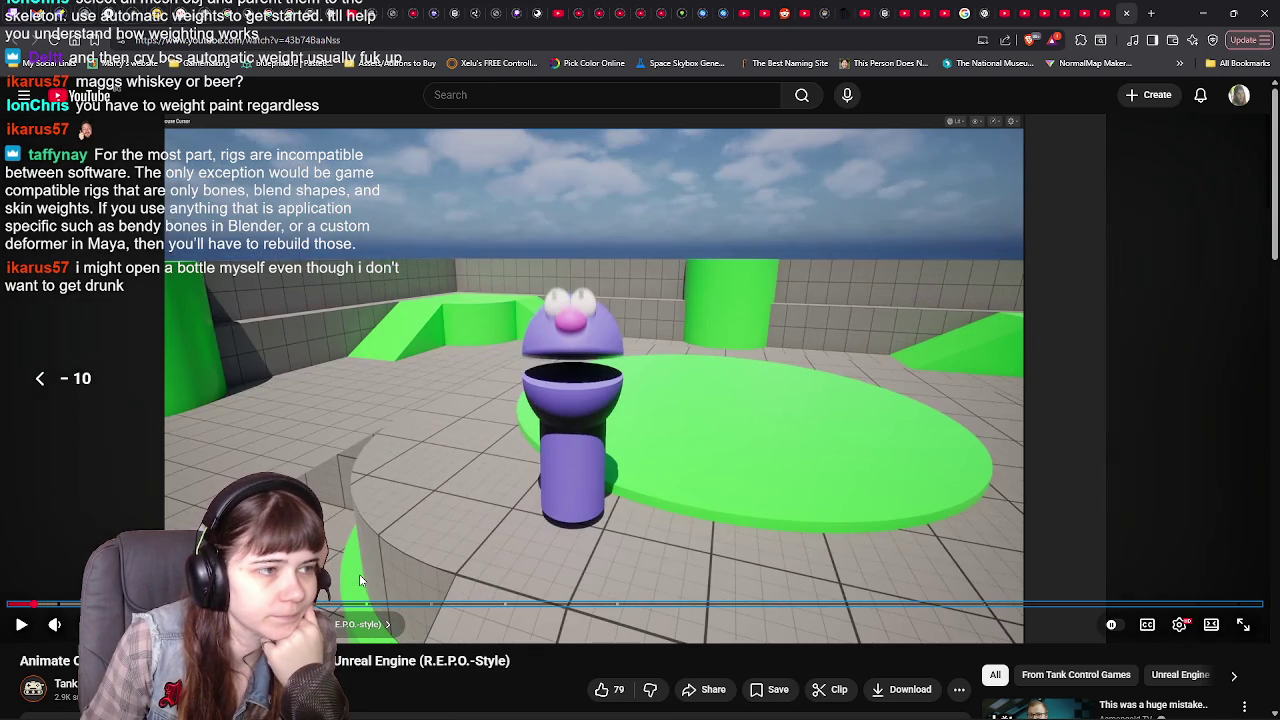
pyautogui.press('l')
pyautogui.press('Right')
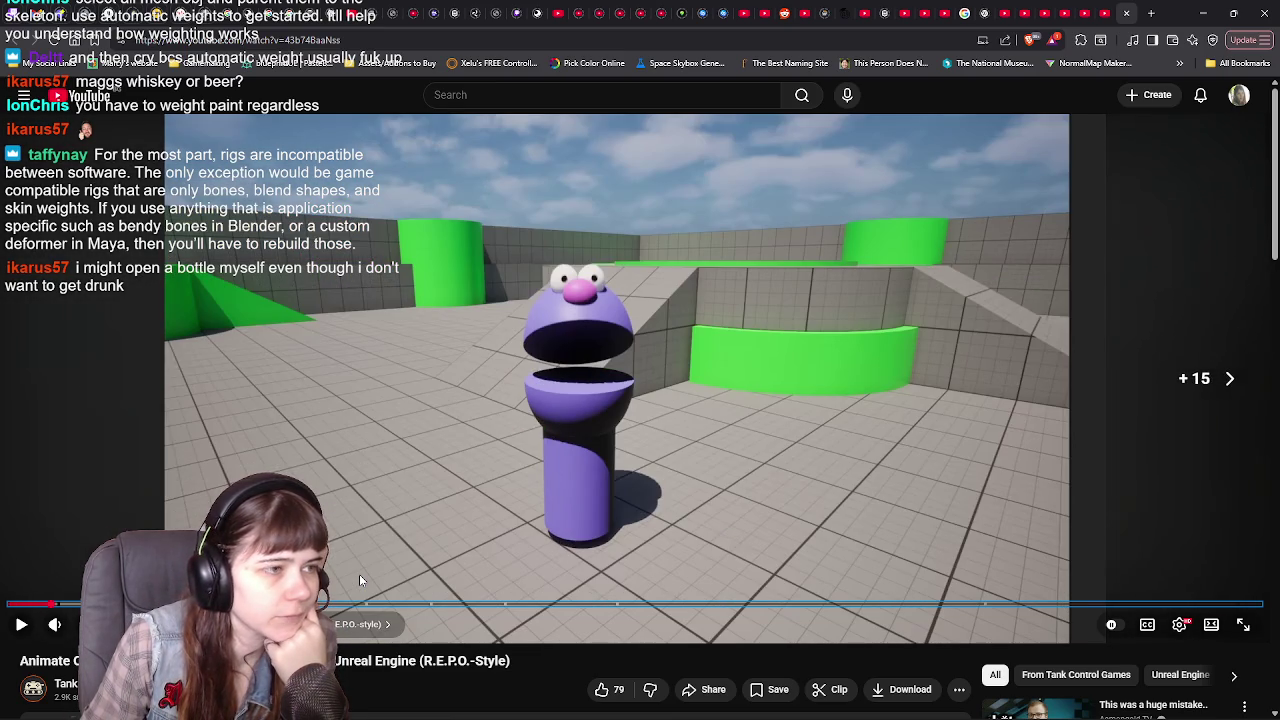
pyautogui.press('k')
pyautogui.press('Left')
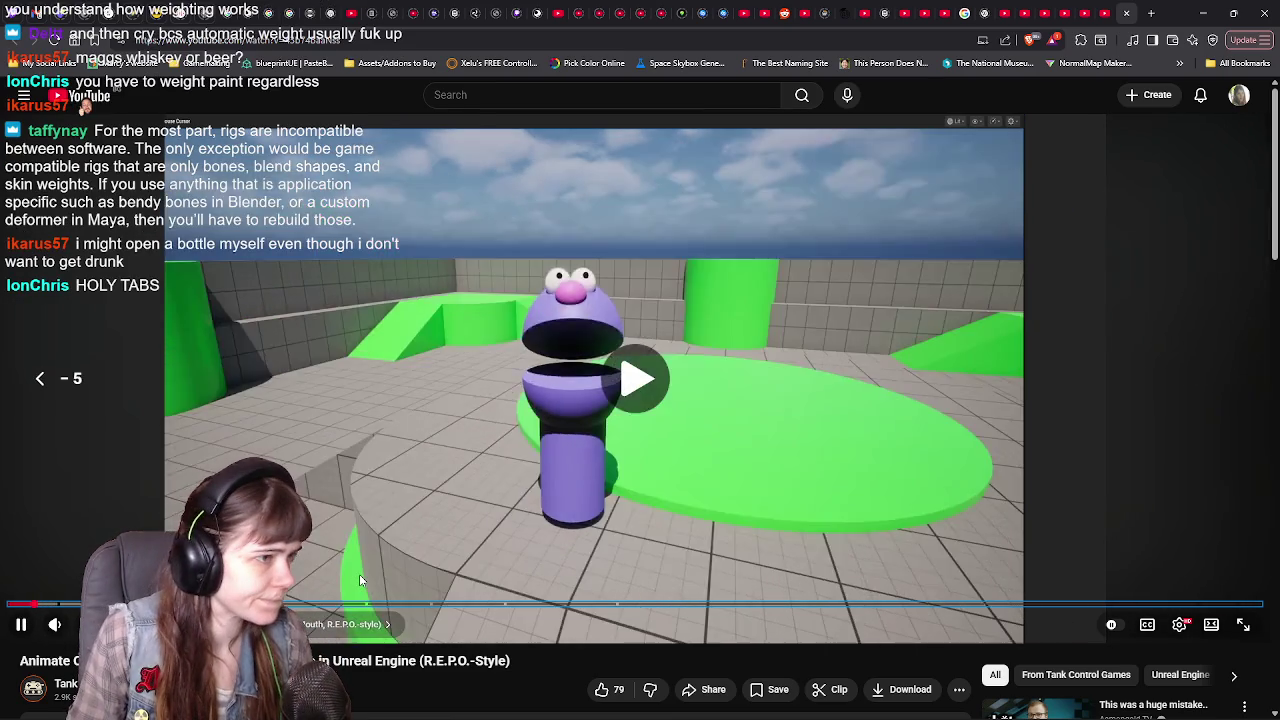
pyautogui.press('Right')
pyautogui.press('Right')
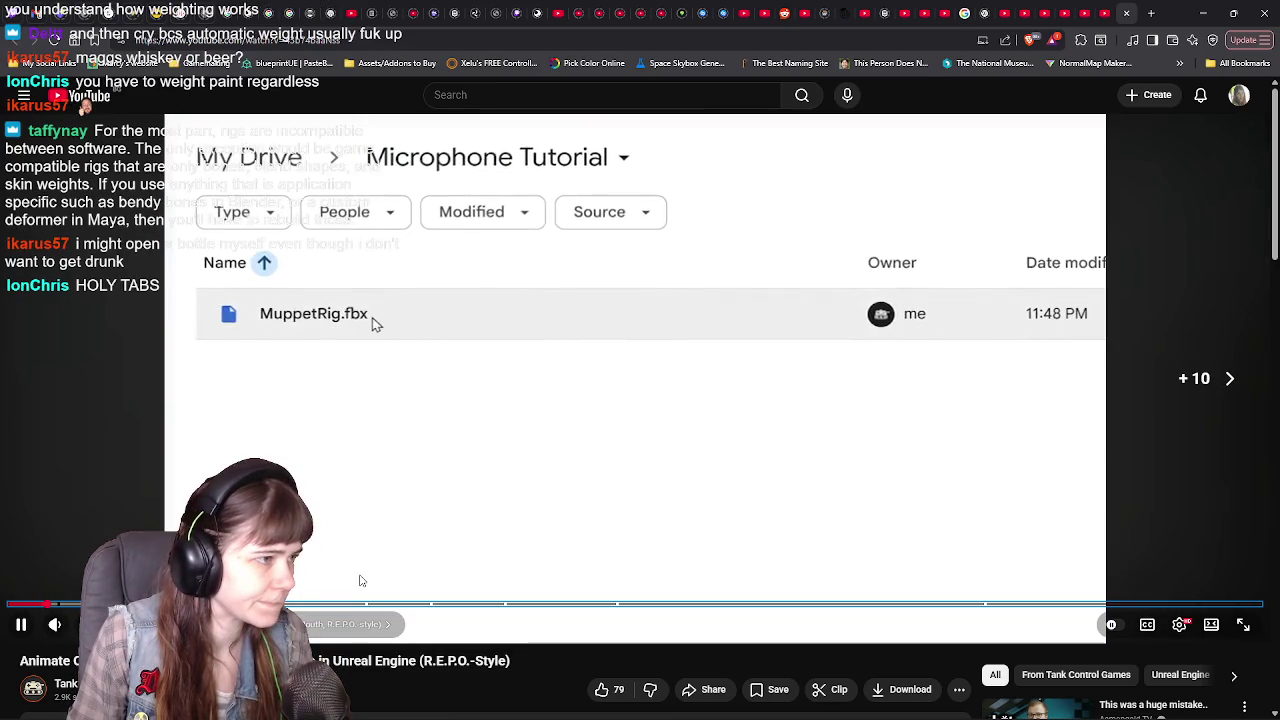
pyautogui.press('Left')
pyautogui.press('k')
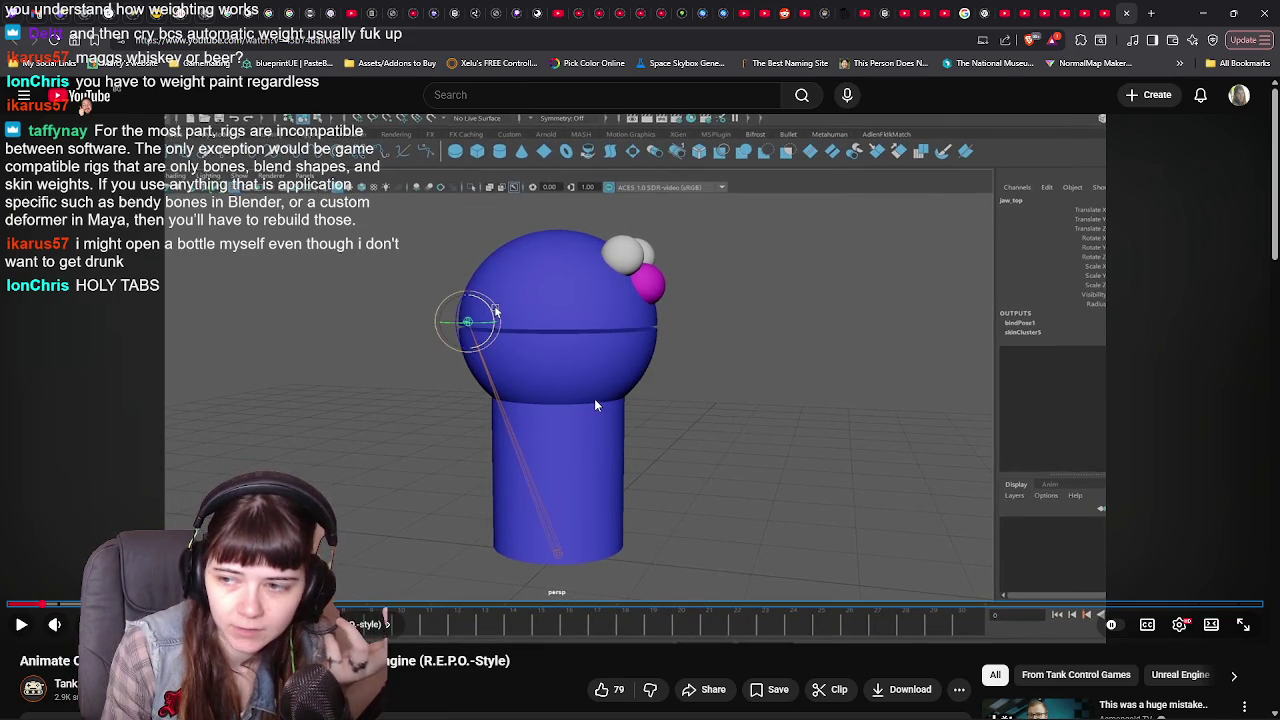
pyautogui.press('k')
pyautogui.press('k')
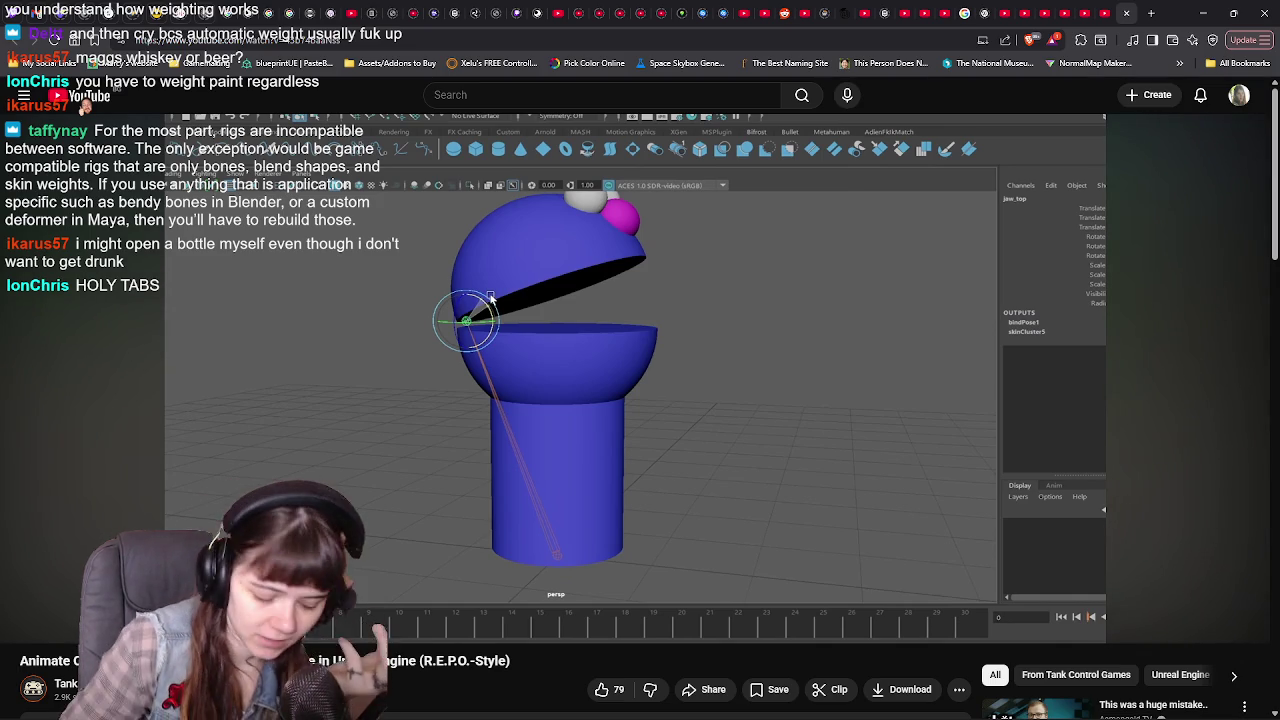
pyautogui.press('Right')
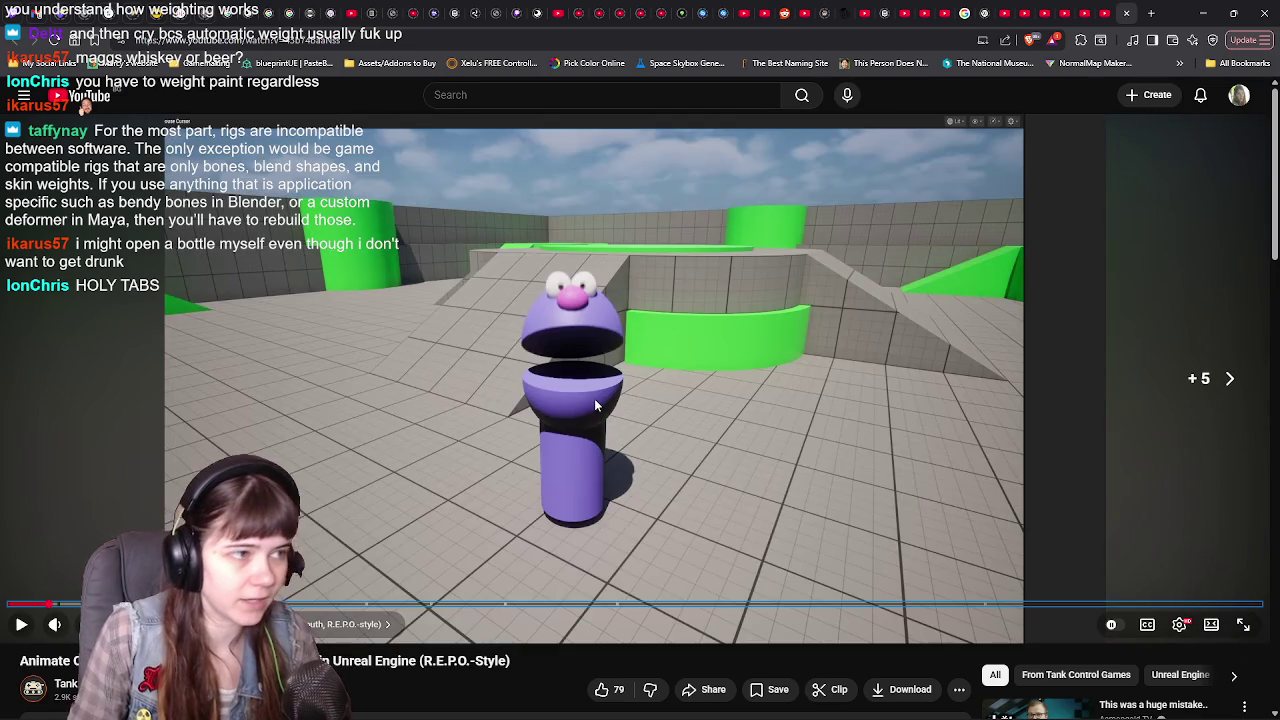
pyautogui.press('Left')
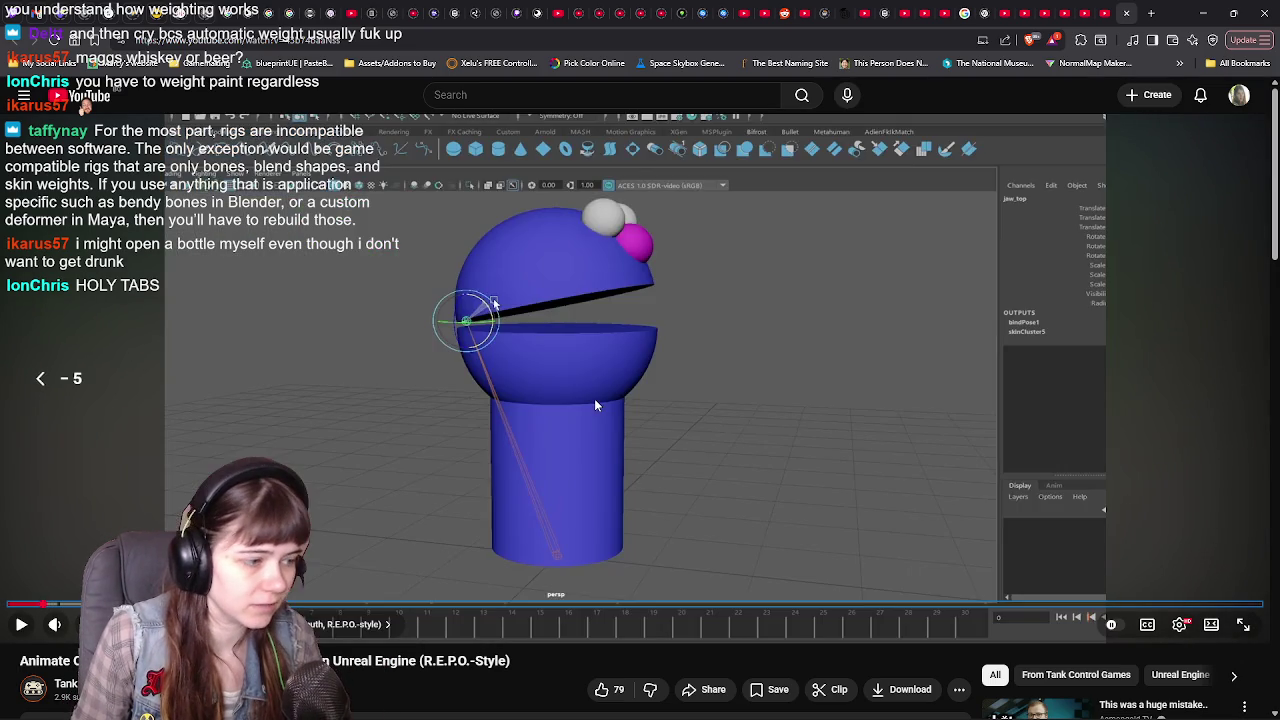
pyautogui.scroll(-4, 362, 356)
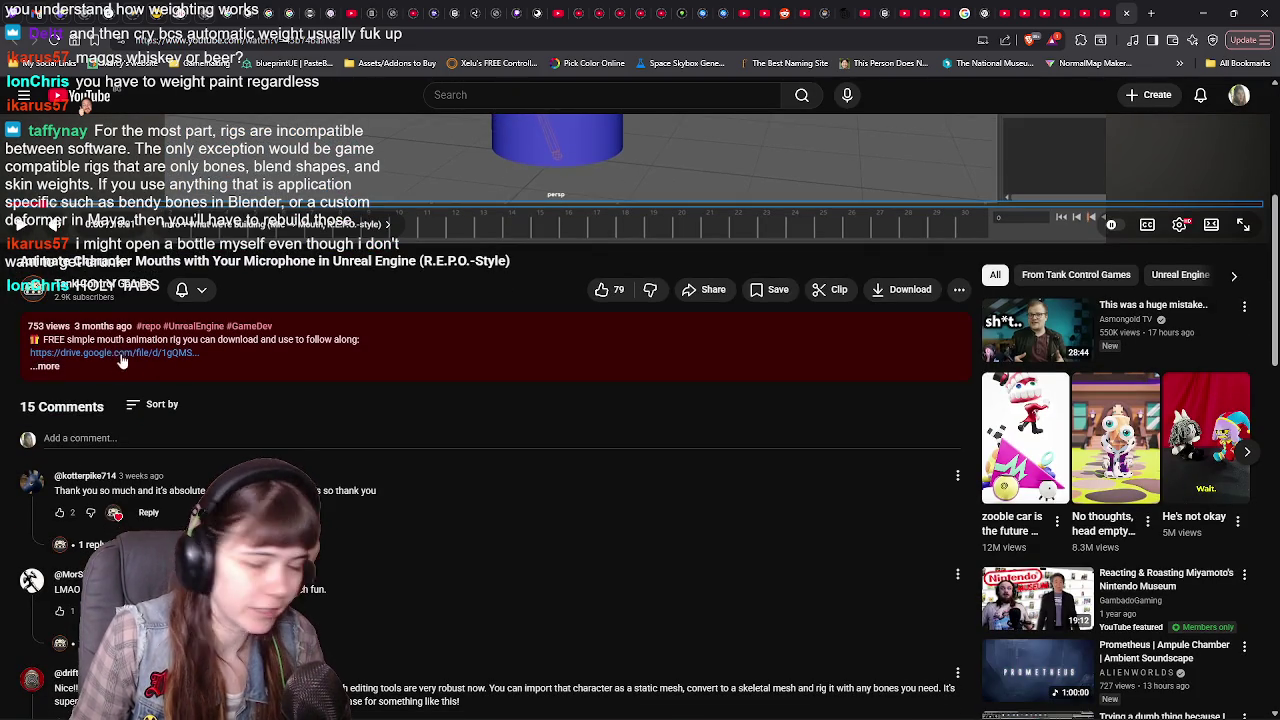
pyautogui.scroll(4, 222, 385)
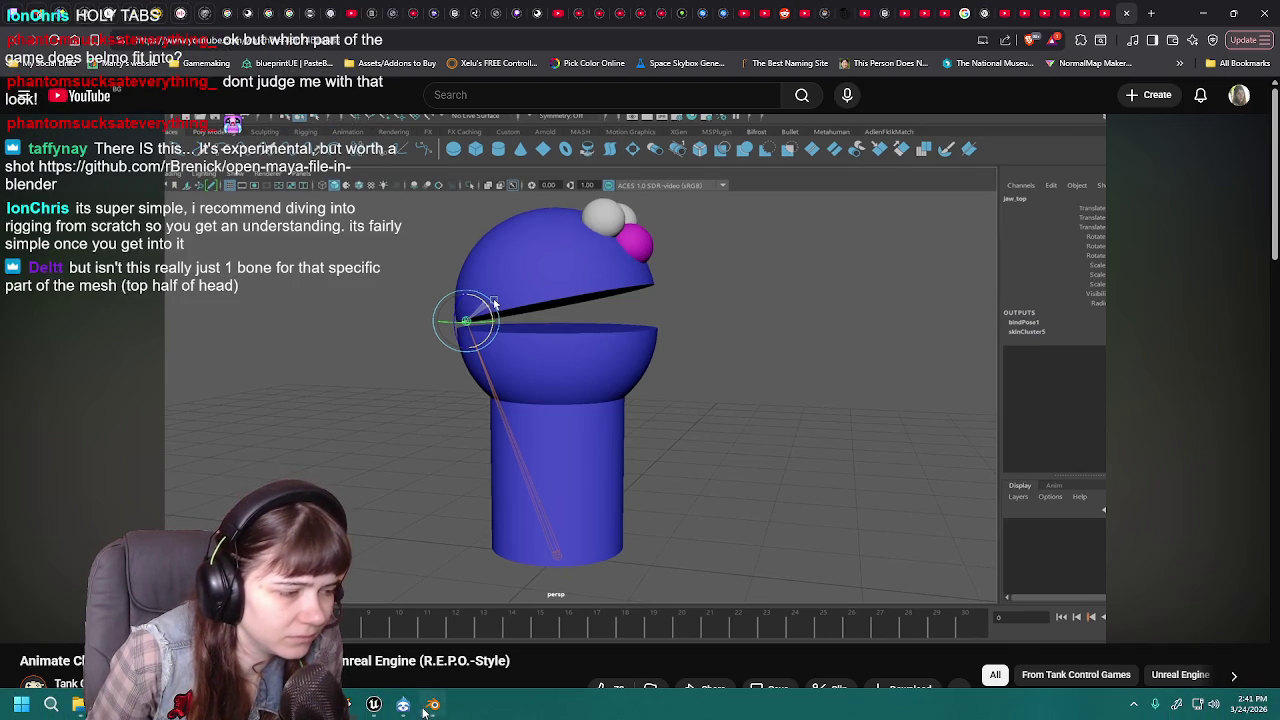
# Bring Blender forward, showing the muppet with Body_Default at Z 1 m and scale 0.75, 0.75, 1.
pyautogui.click(426, 706)
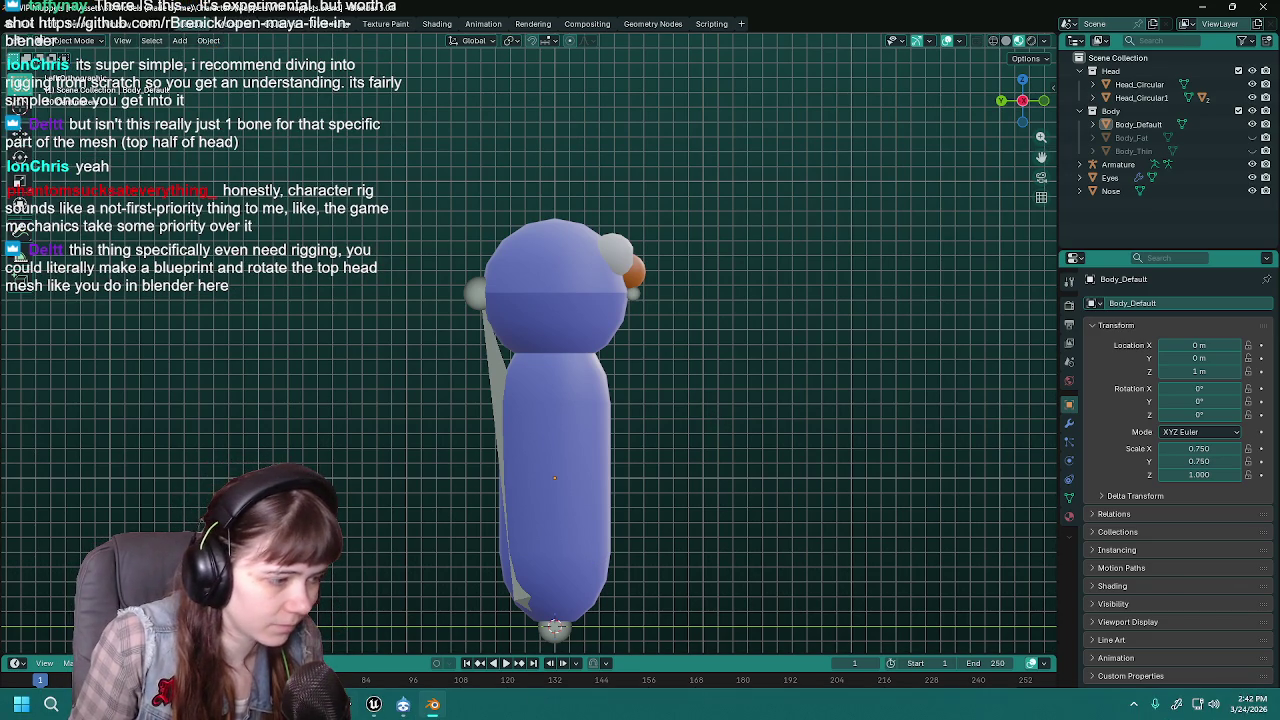
# Scroll through the YouTube tutorial, then return to the WIP Muppets file in Blender.
pyautogui.click(403, 704)
pyautogui.scroll(-2, 325, 316)
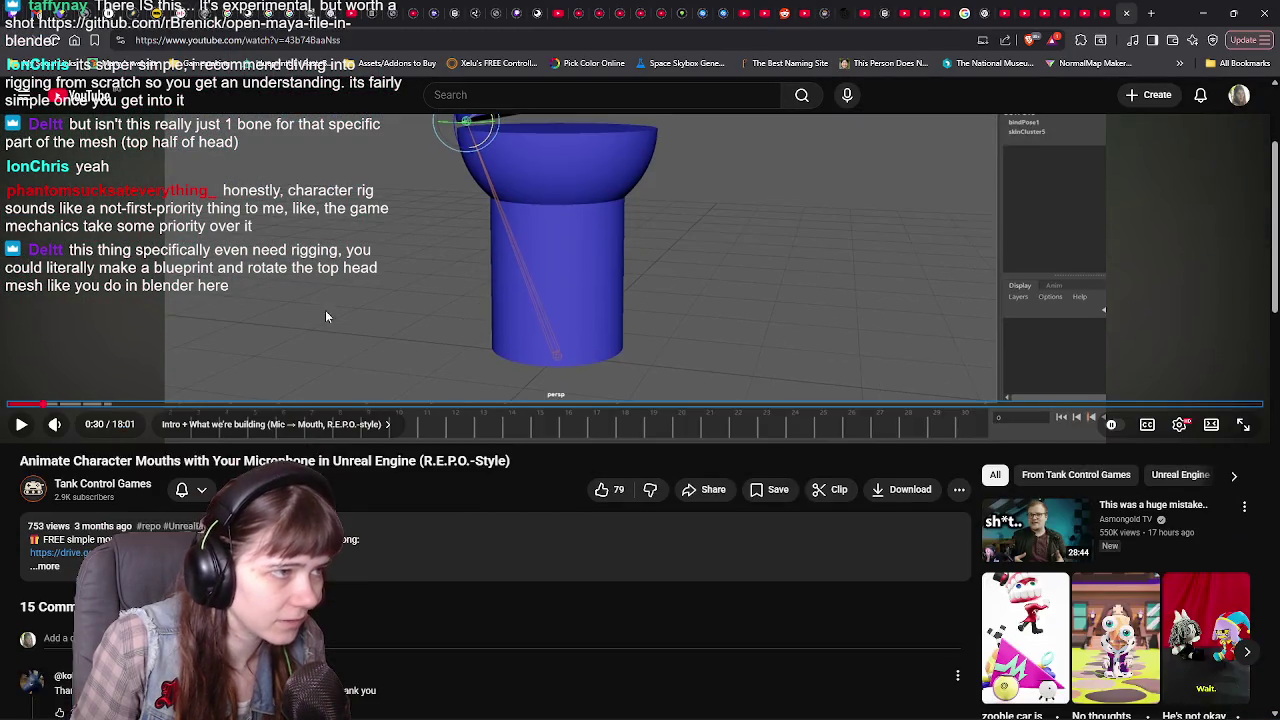
pyautogui.scroll(2, 498, 263)
pyautogui.scroll(-3, 494, 373)
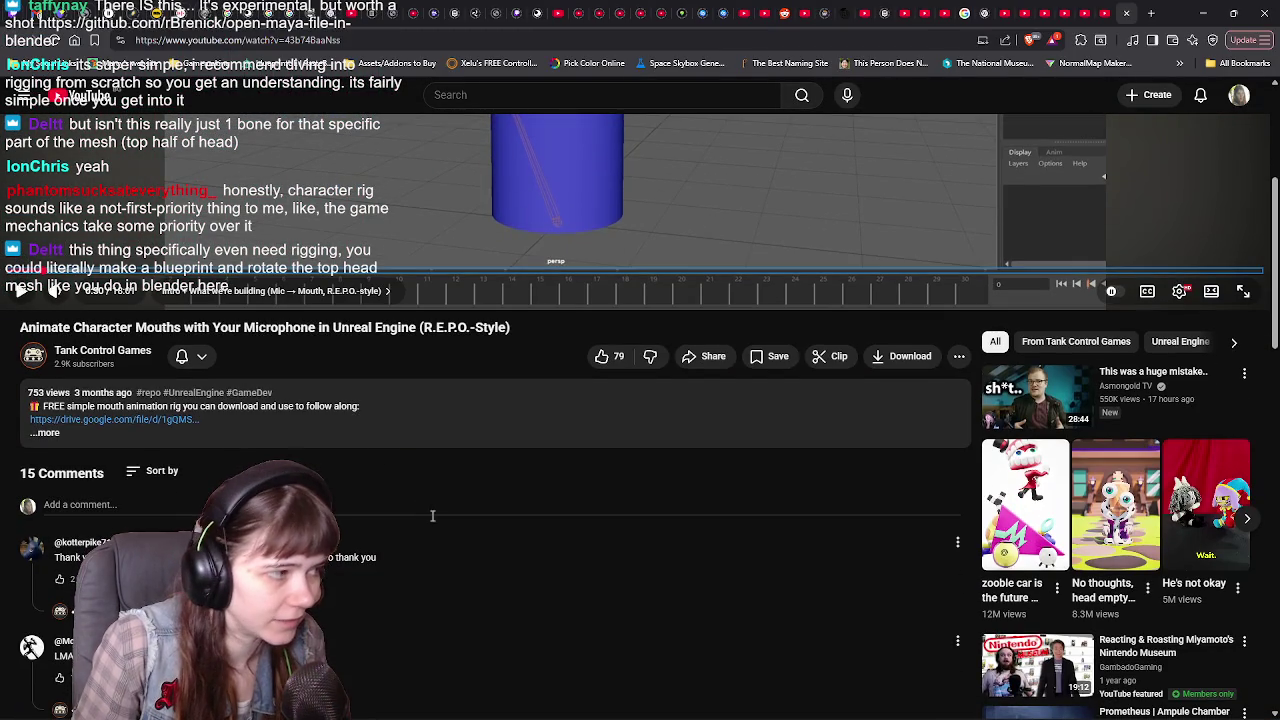
pyautogui.scroll(3, 450, 560)
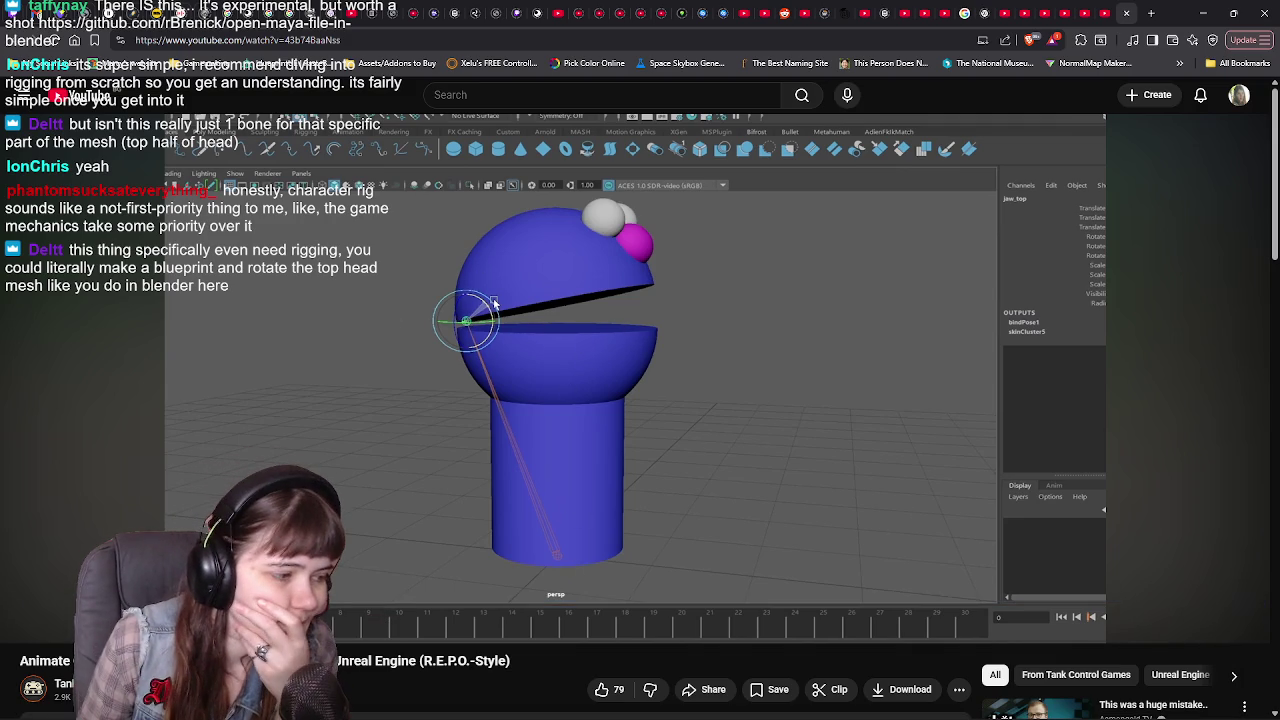
pyautogui.click(434, 706)
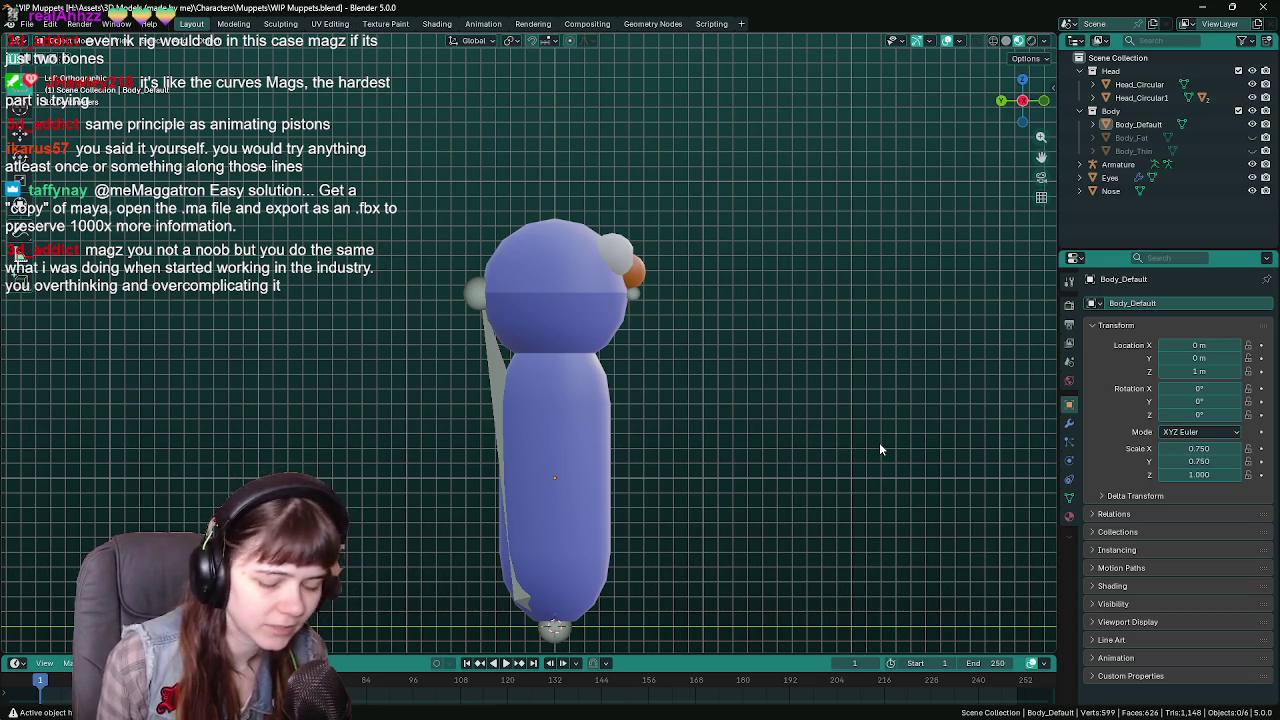
# Add a new Outliner collection named 'Maya', deleting the extra Collection 4.
pyautogui.rightClick(1104, 228)
pyautogui.click(1104, 228)
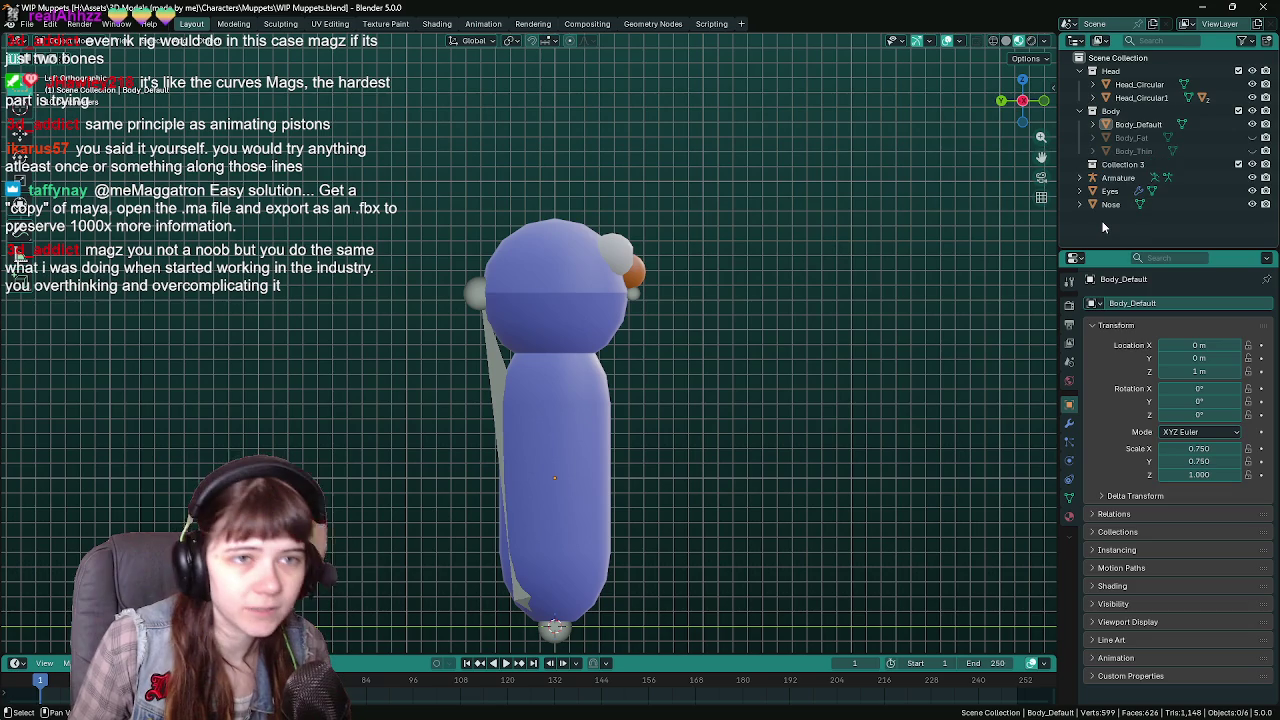
pyautogui.rightClick(1104, 228)
pyautogui.click(1104, 228)
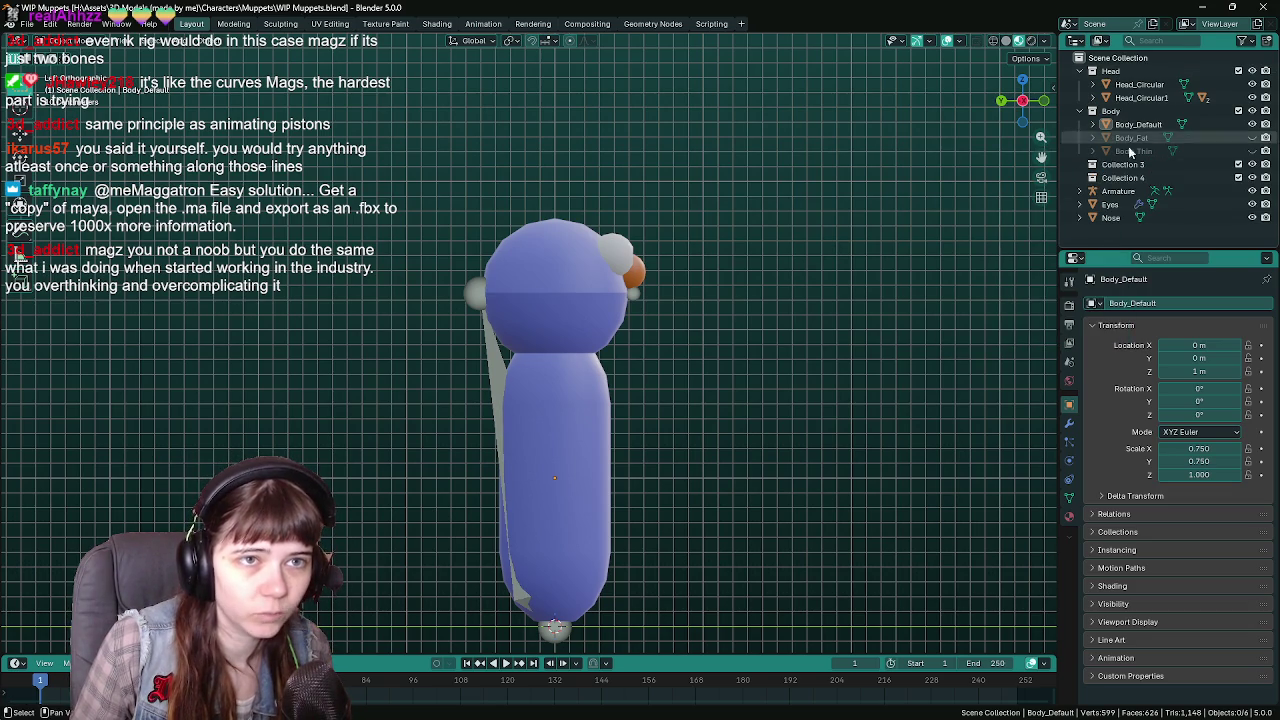
pyautogui.click(1135, 177)
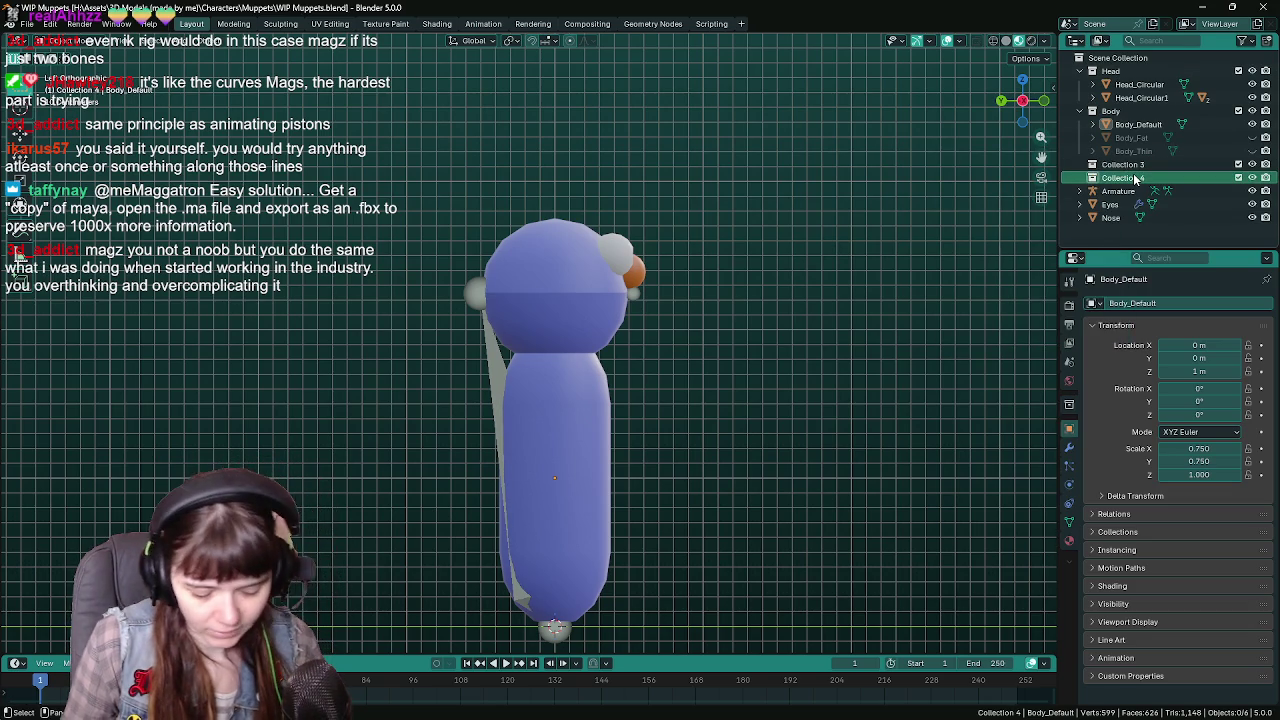
pyautogui.press('Delete')
pyautogui.doubleClick(1124, 164)
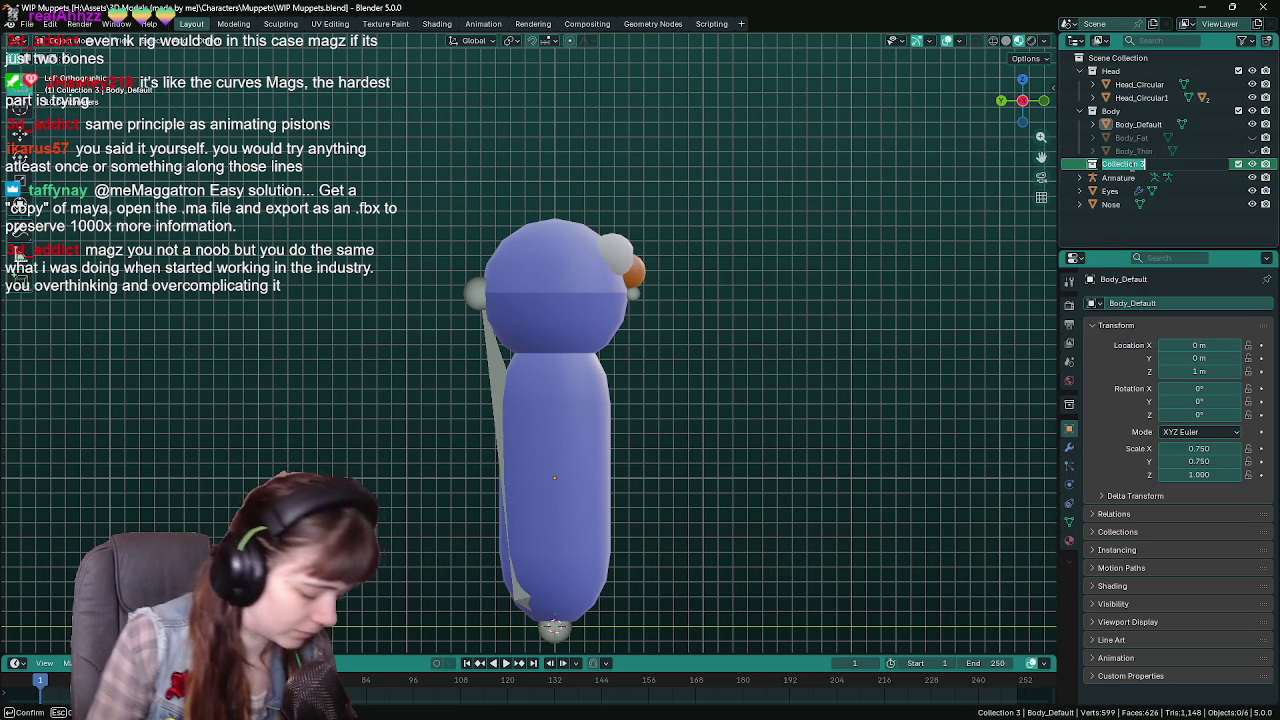
pyautogui.write('Maya')
pyautogui.press('Return')
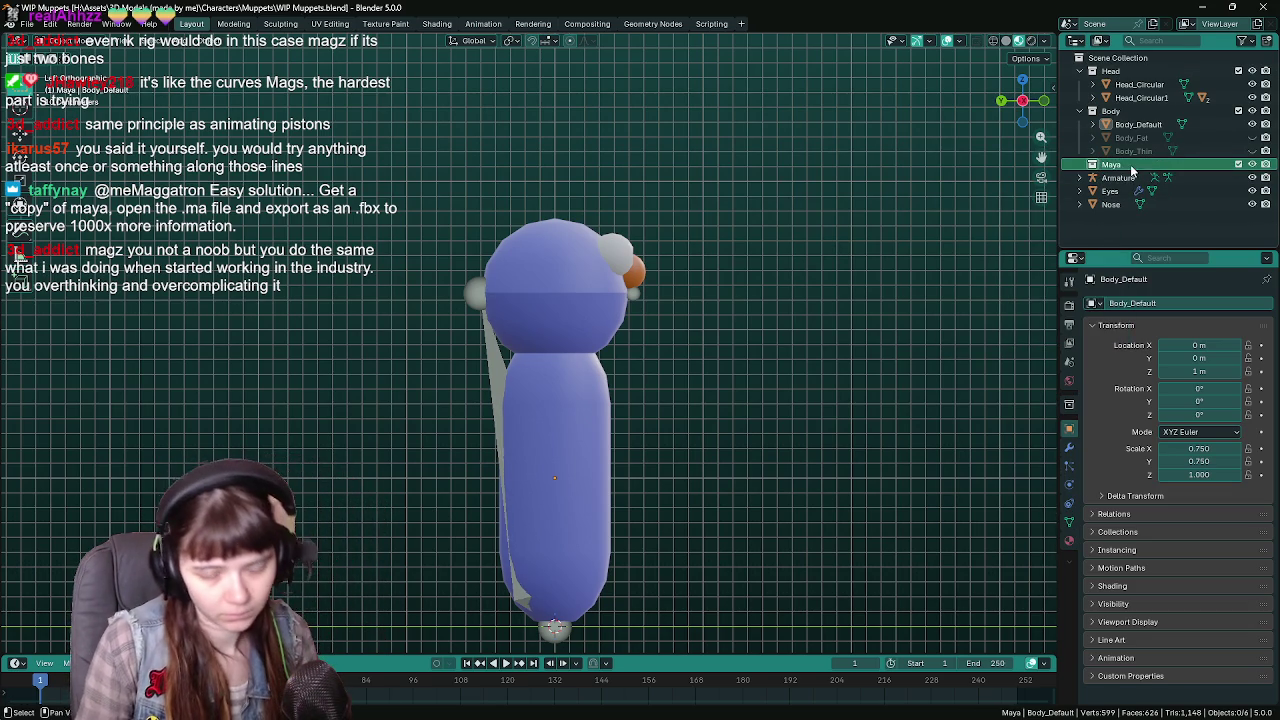
# Import the Maya rig FBX and inspect its jaw_top bone tip in edit mode.
pyautogui.moveTo(780, 420)
pyautogui.mouseDown(button='middle')
pyautogui.moveTo(809, 428)
pyautogui.moveTo(754, 436)
pyautogui.moveTo(824, 345)
pyautogui.mouseUp(button='middle')
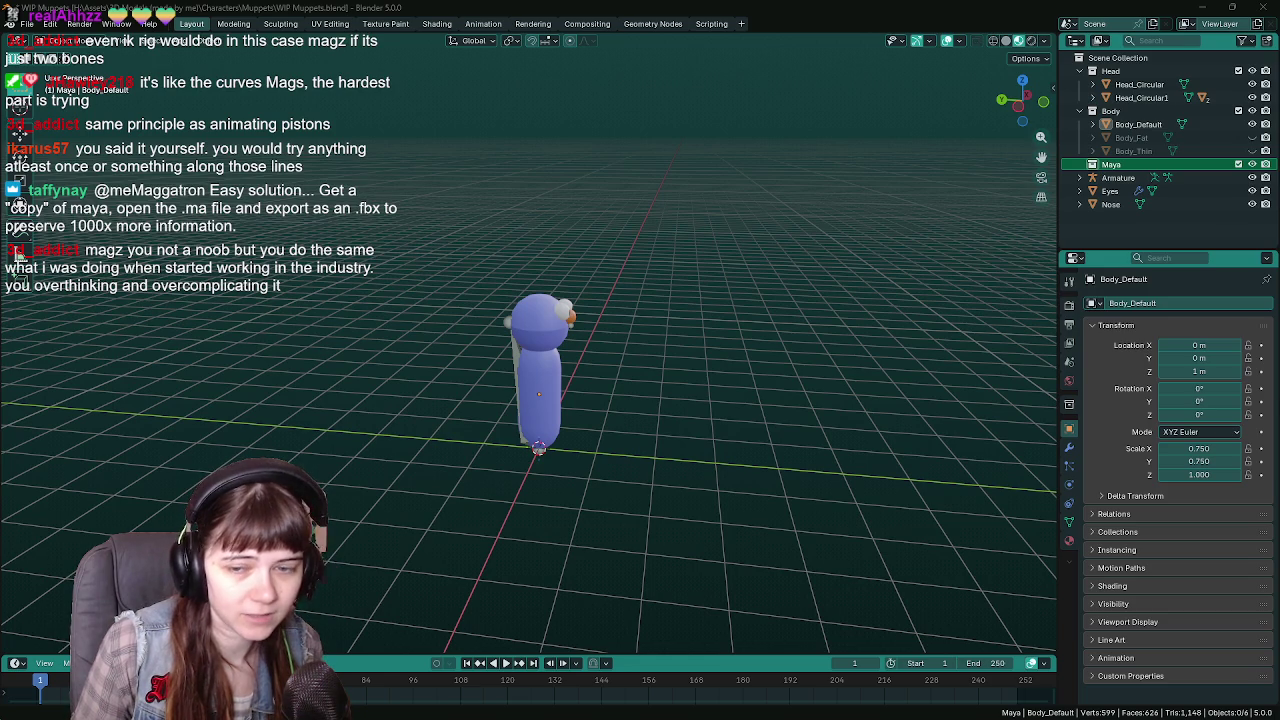
pyautogui.moveTo(616, 432); pyautogui.dragTo(641, 426)
pyautogui.press('Return')
pyautogui.press('KP_Decimal')
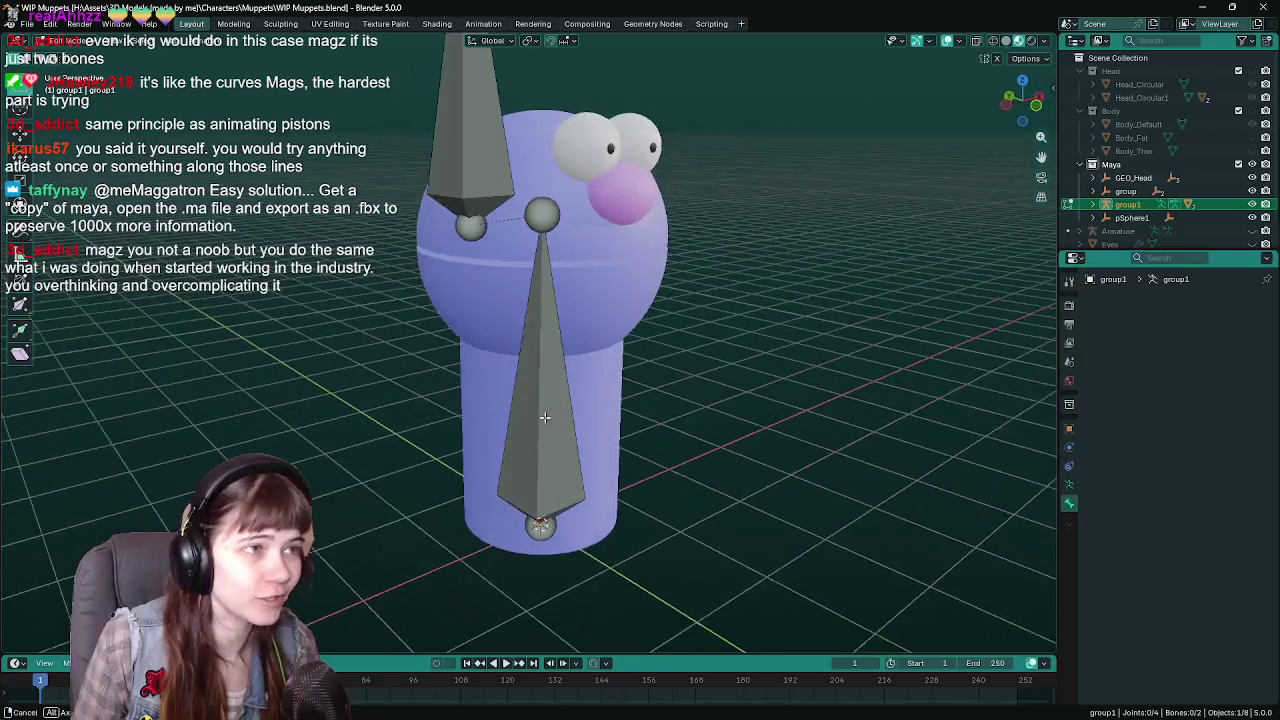
pyautogui.press('Tab')
pyautogui.moveTo(542, 417)
pyautogui.mouseDown(button='middle')
pyautogui.moveTo(499, 382)
pyautogui.moveTo(505, 340)
pyautogui.mouseUp(button='middle')
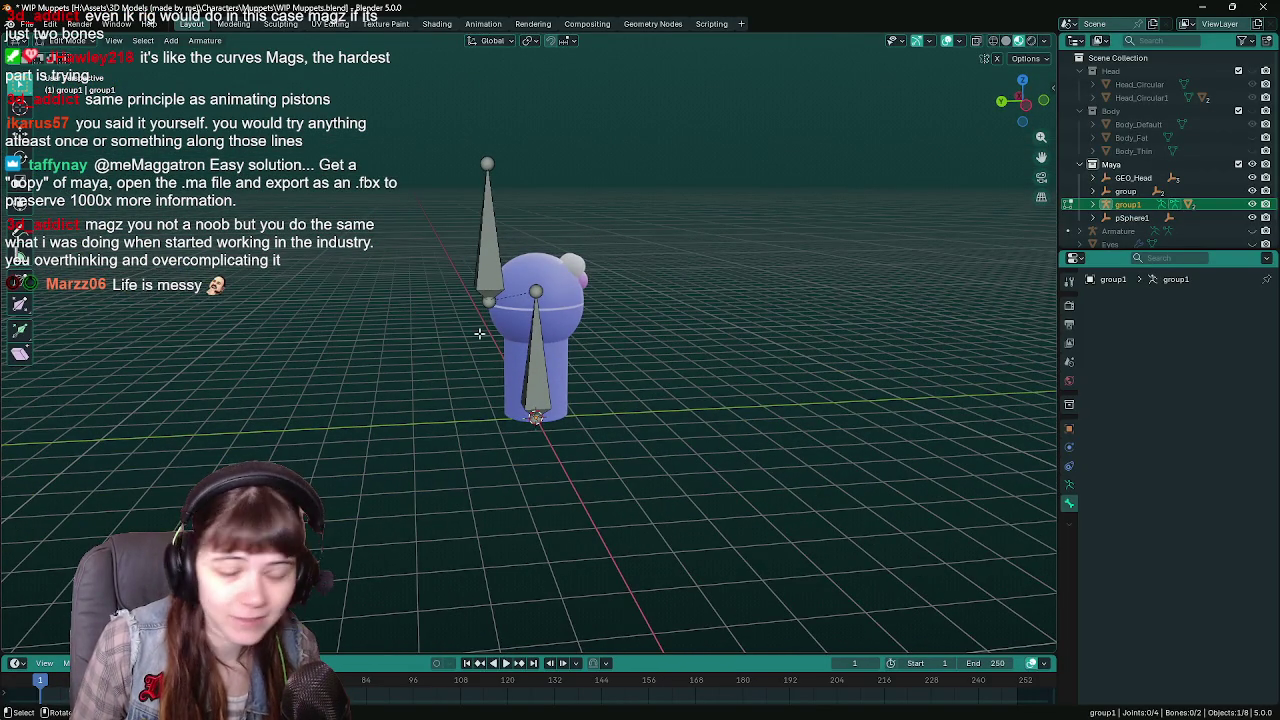
pyautogui.click(490, 165)
pyautogui.scroll(2, 709, 314)
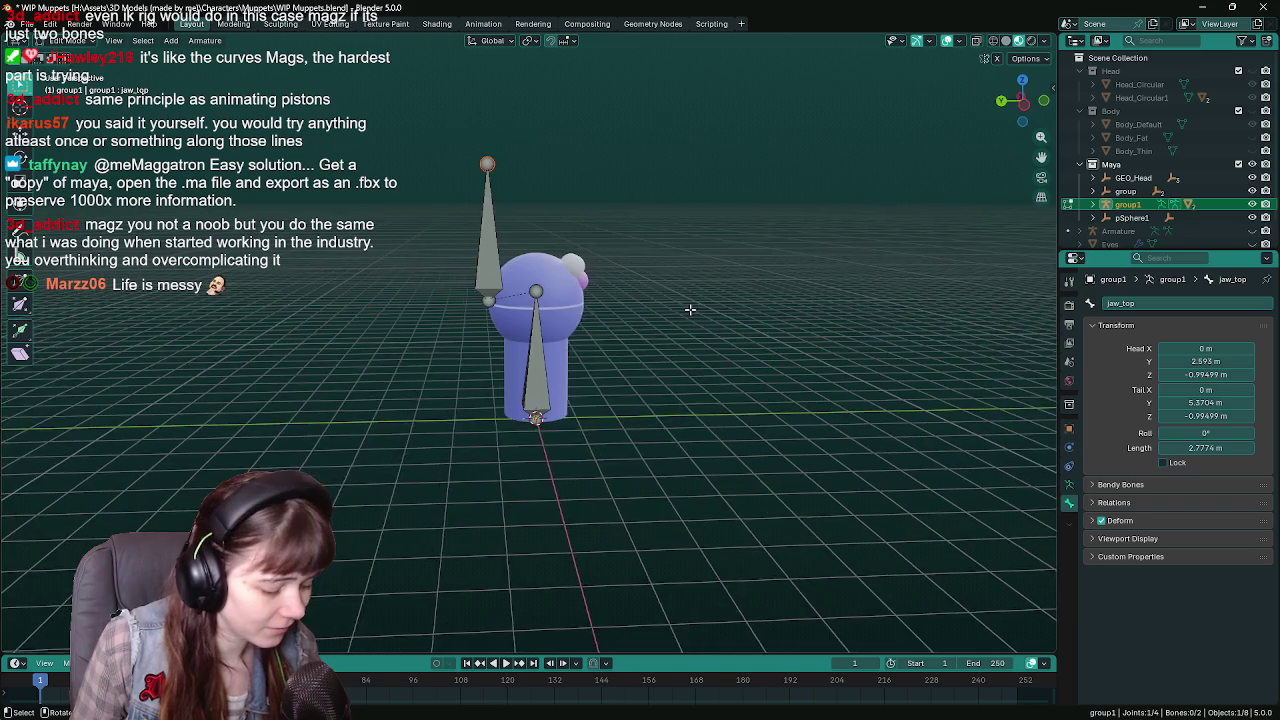
pyautogui.press('r')
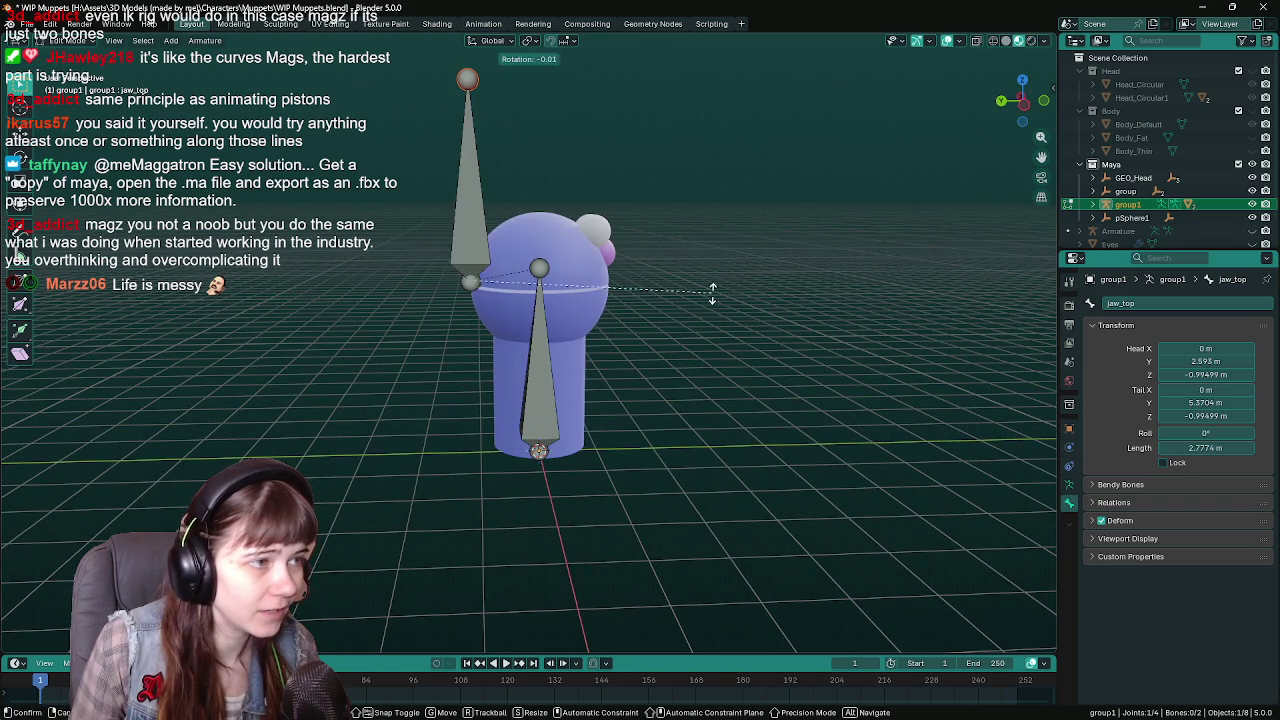
# Test-rotate the jaw_top and root bones and move the jaw_top tip, cancelling each change.
pyautogui.press('Escape')
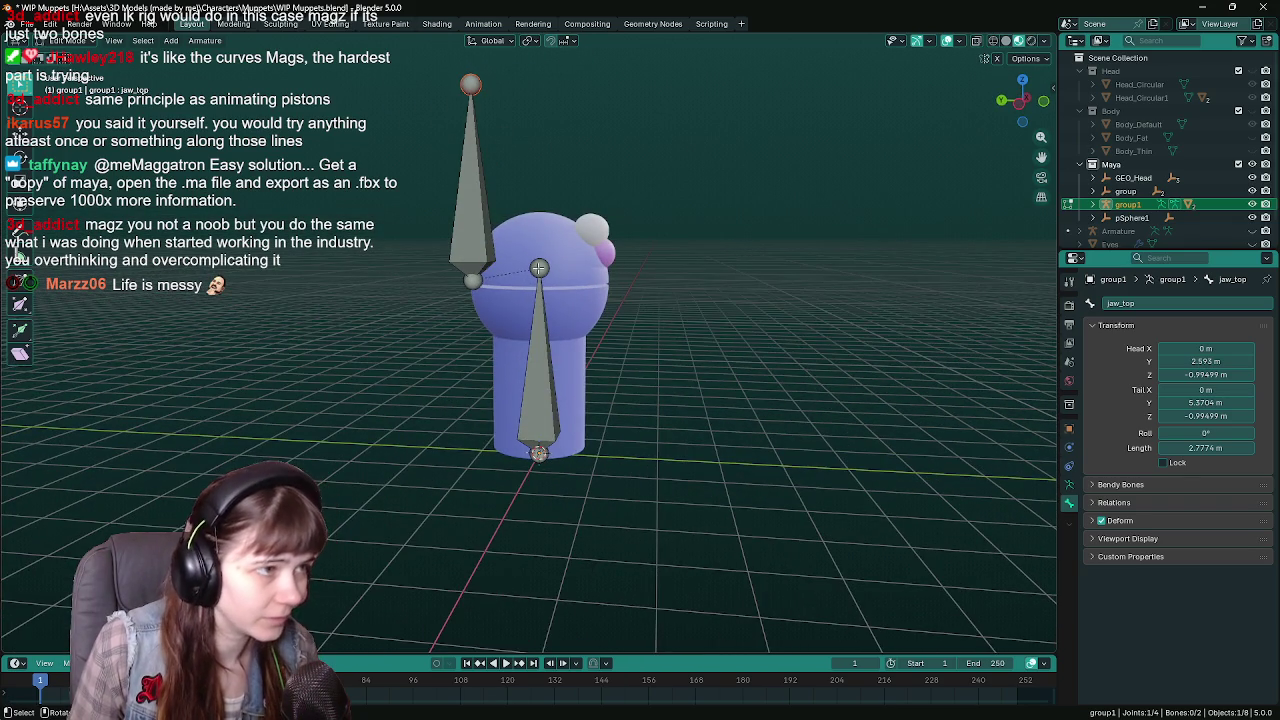
pyautogui.hotkey('ctrl', 'z')
pyautogui.press('r')
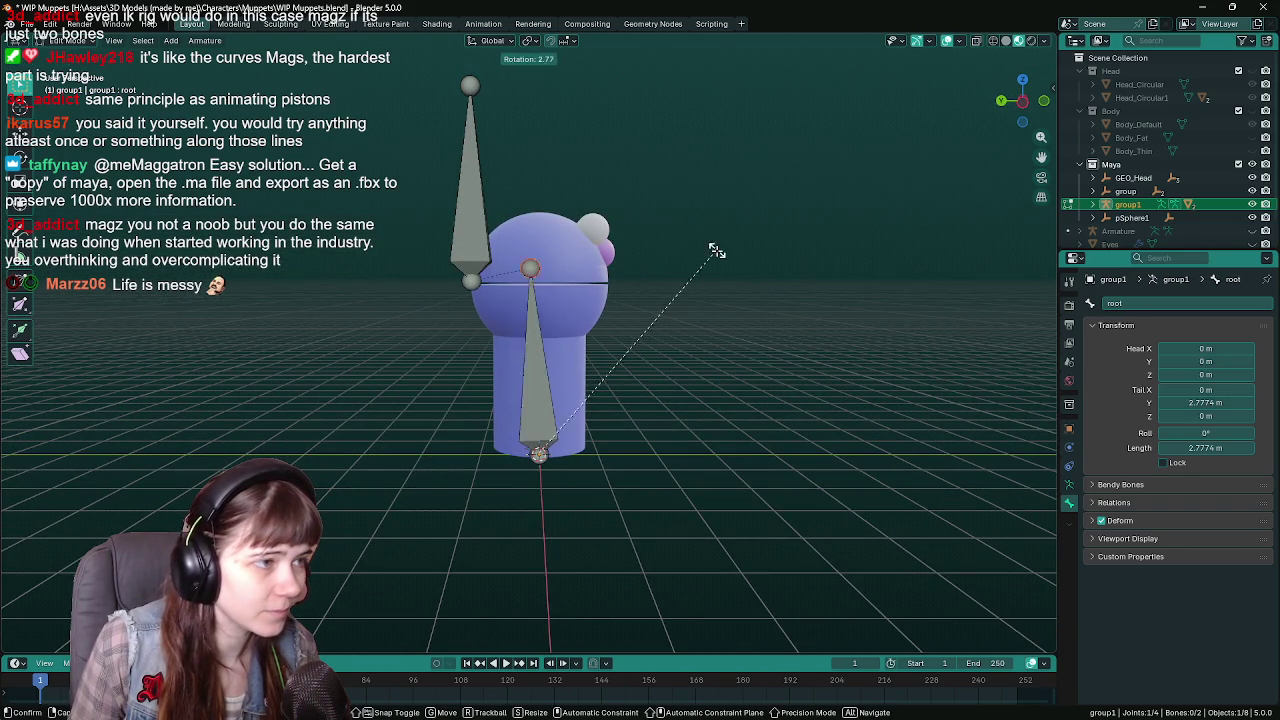
pyautogui.press('Escape')
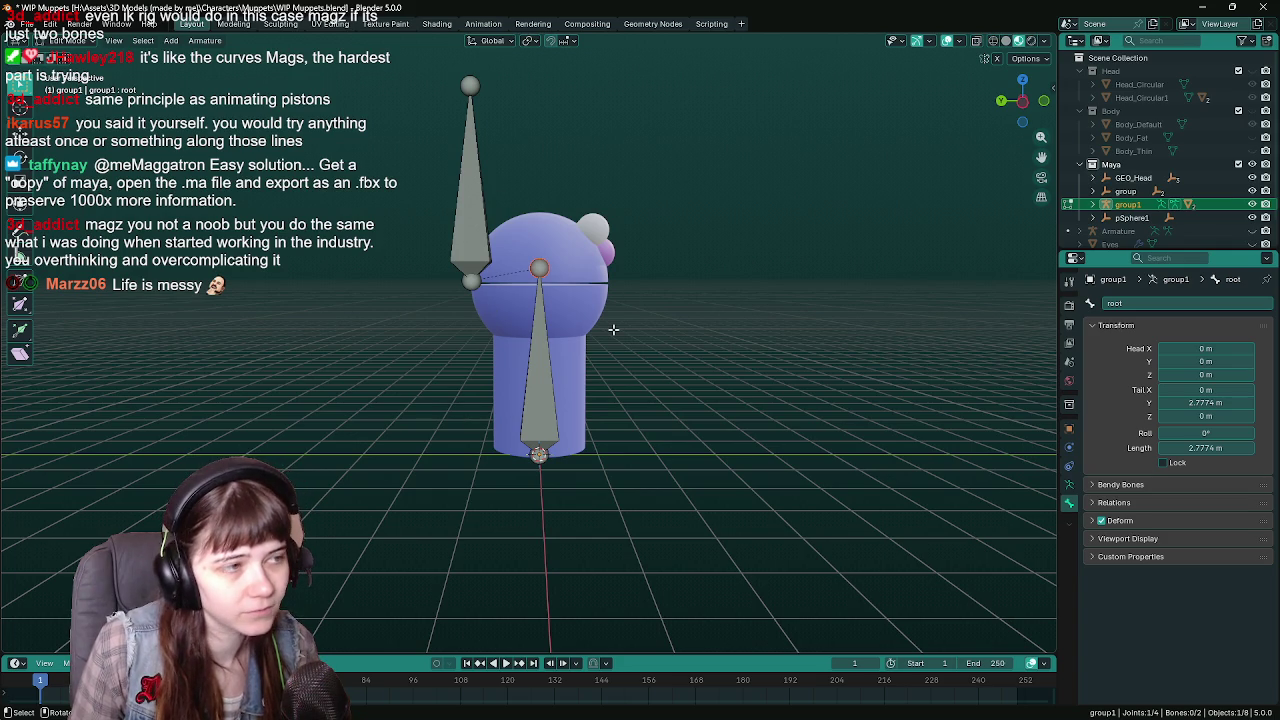
pyautogui.scroll(-2, 613, 329)
pyautogui.scroll(3, 636, 337)
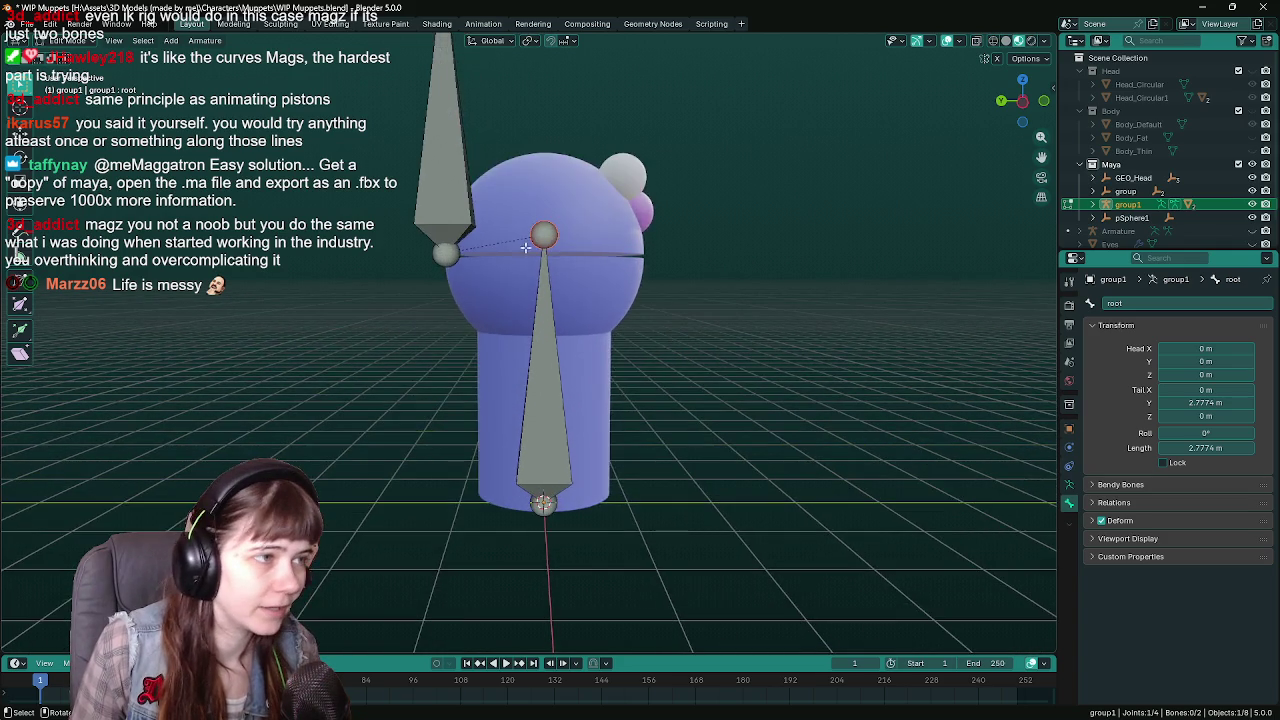
pyautogui.scroll(-2, 467, 160)
pyautogui.click(480, 130)
pyautogui.press('g')
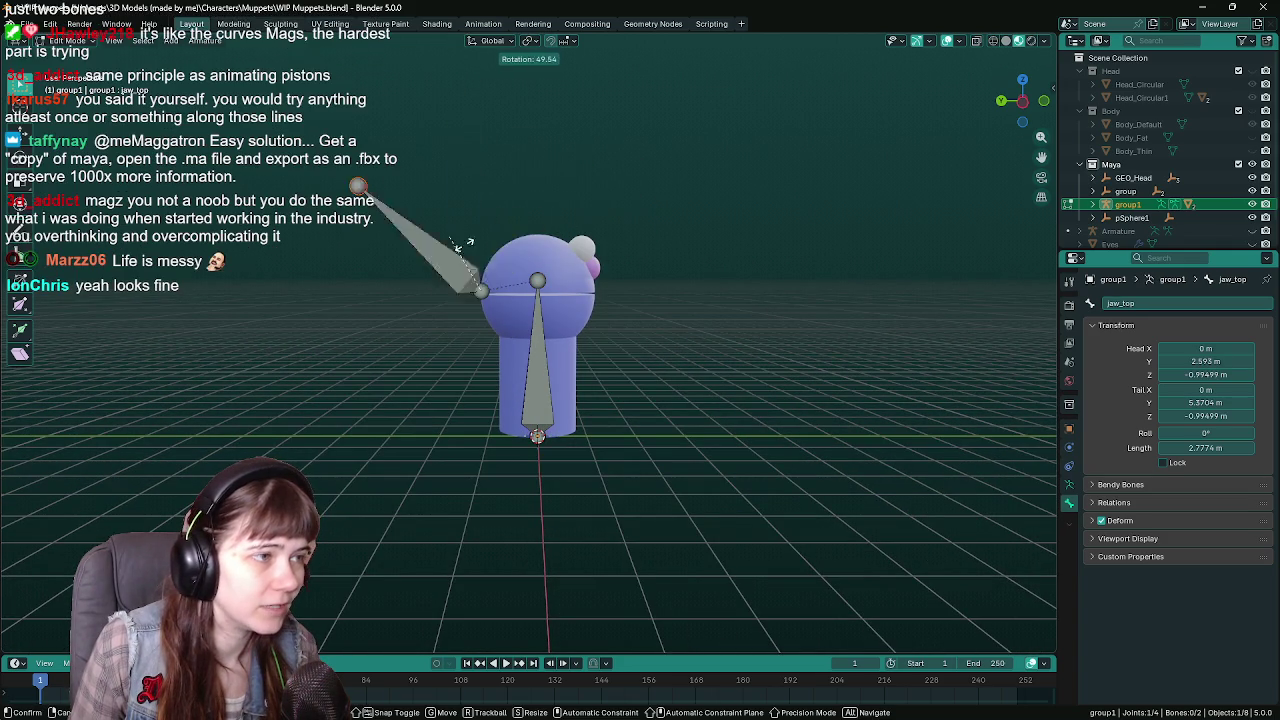
pyautogui.press('Escape')
# Test-rotate the jaw's lower joint, cancel it, and return the rig to object mode.
pyautogui.click(483, 291)
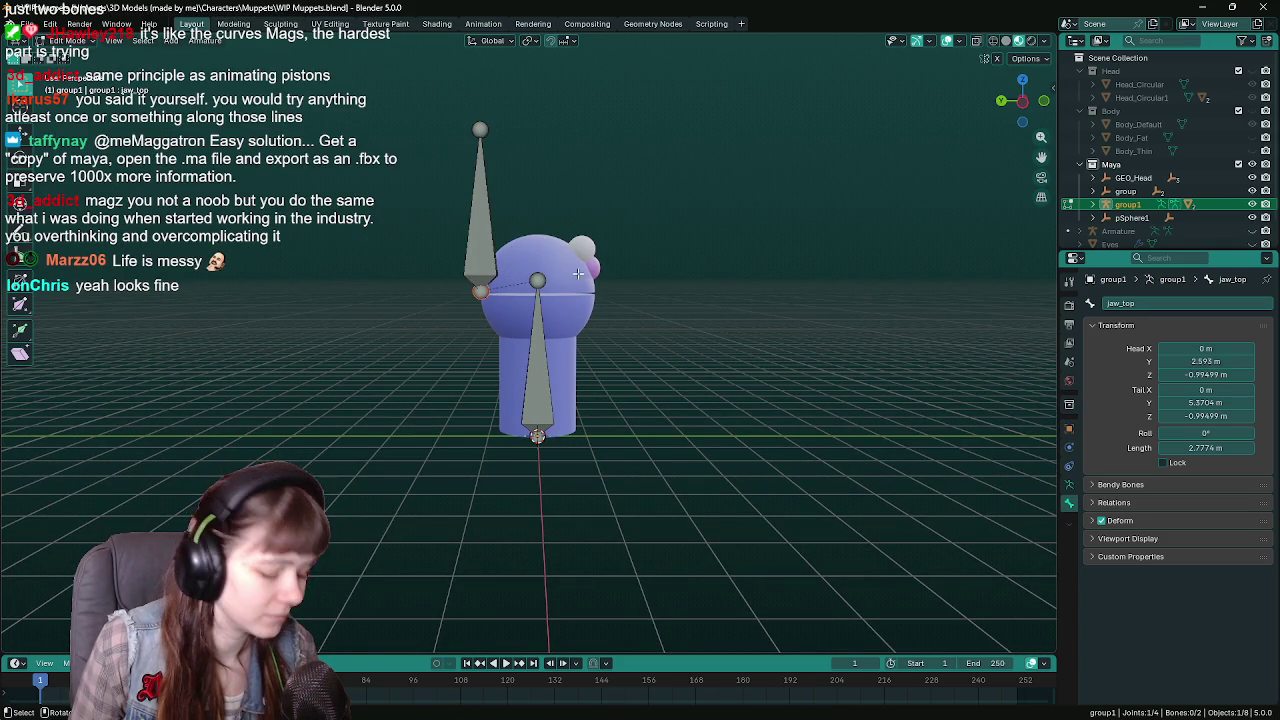
pyautogui.press('r')
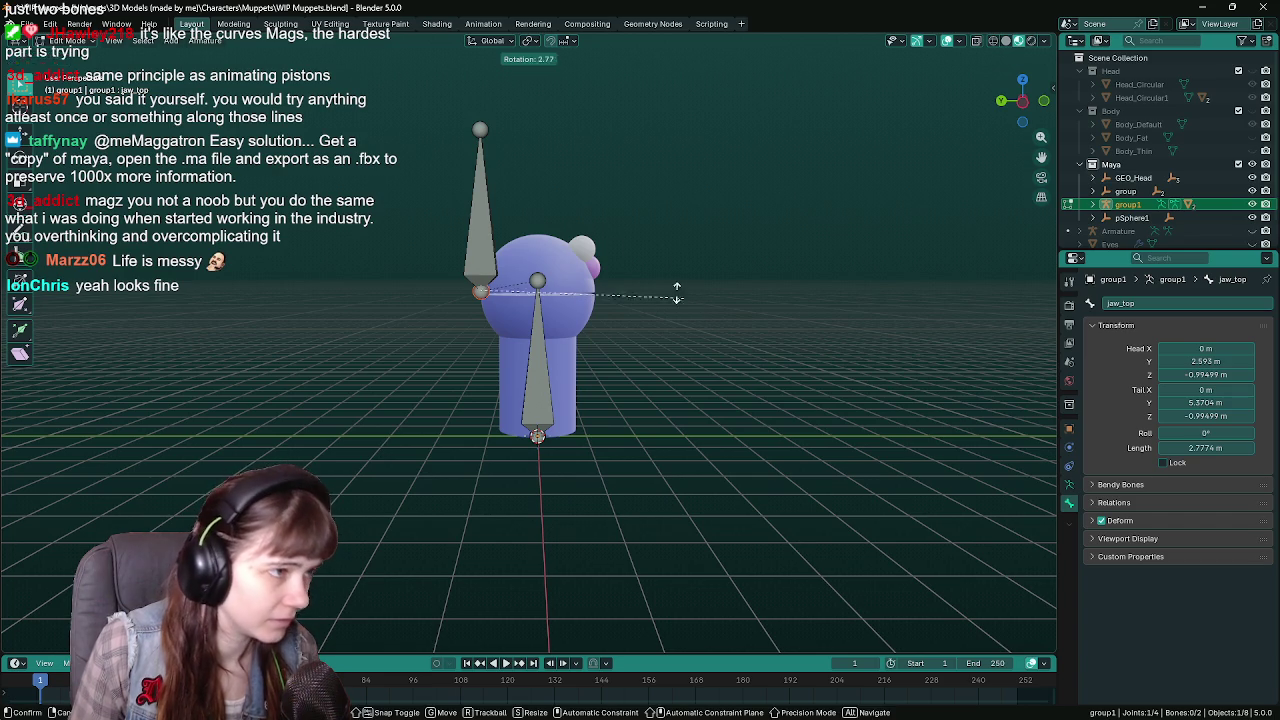
pyautogui.press('y')
pyautogui.press('Escape')
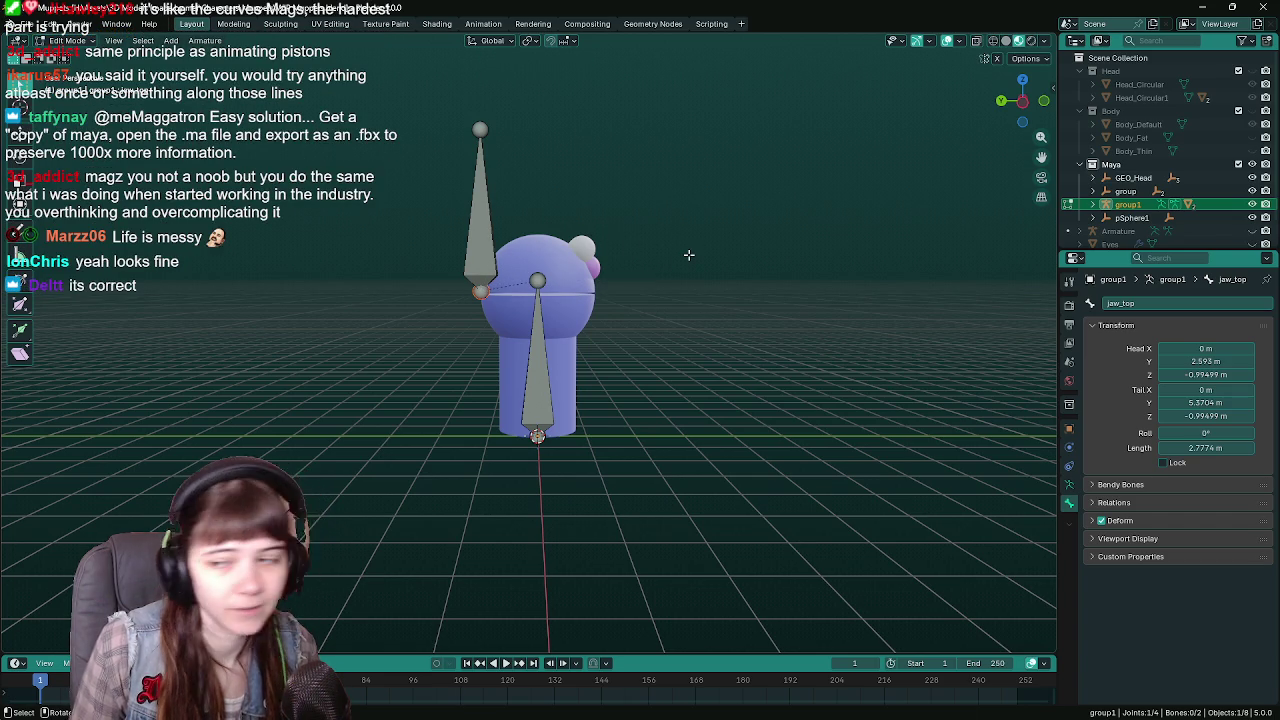
pyautogui.scroll(1, 690, 255)
pyautogui.scroll(1, 690, 255)
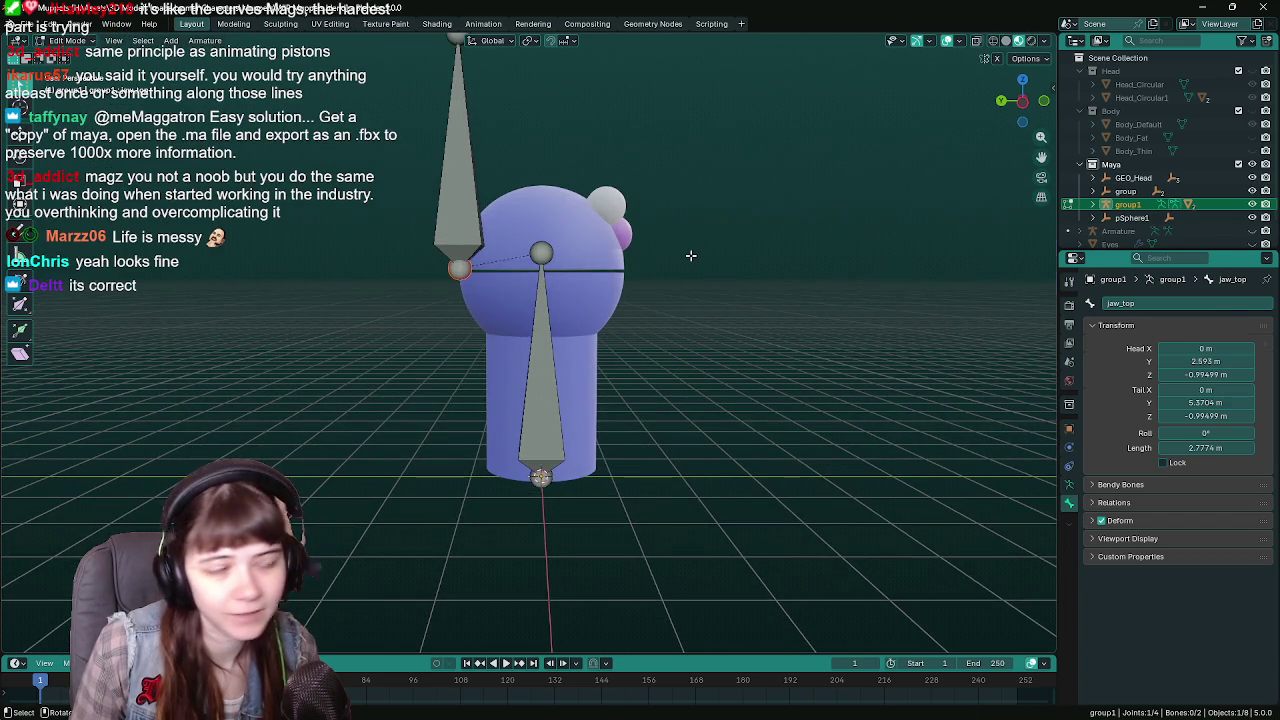
pyautogui.press('Tab')
pyautogui.scroll(3, 690, 255)
pyautogui.moveTo(690, 255)
pyautogui.mouseDown(button='middle')
pyautogui.moveTo(627, 408)
pyautogui.moveTo(582, 444)
pyautogui.moveTo(633, 448)
pyautogui.mouseUp(button='middle')
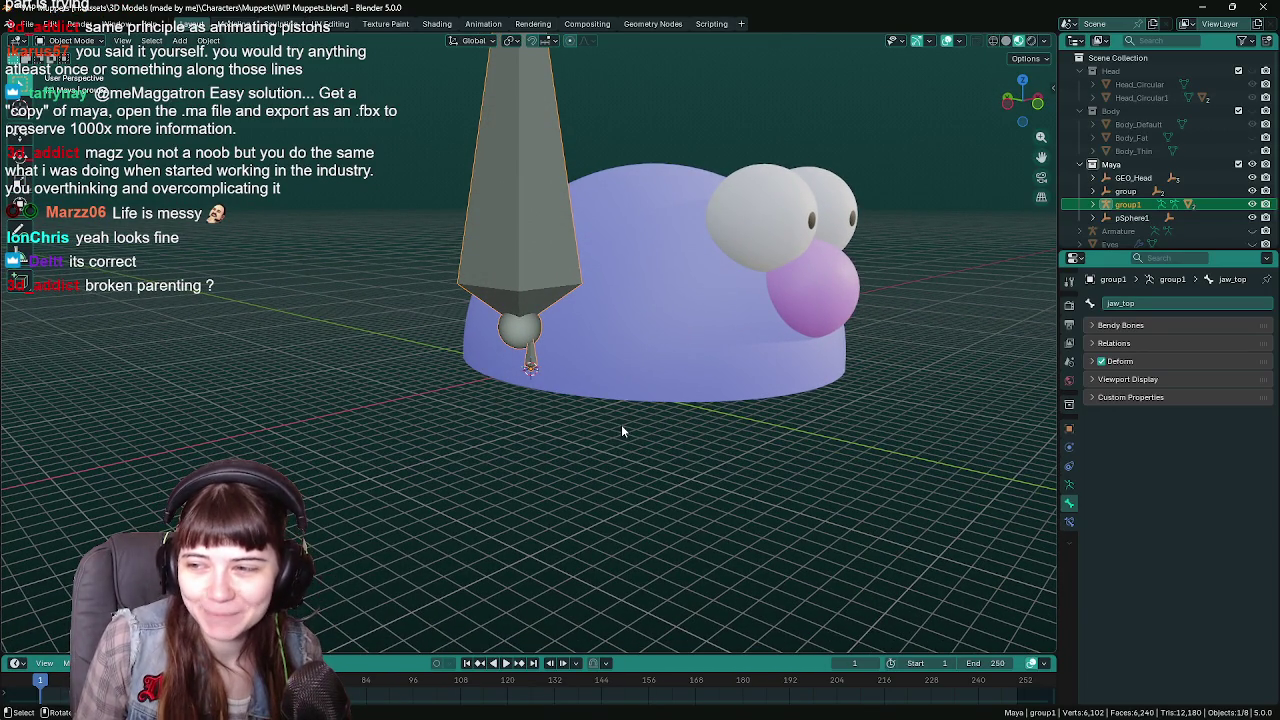
pyautogui.rightClick(622, 422)
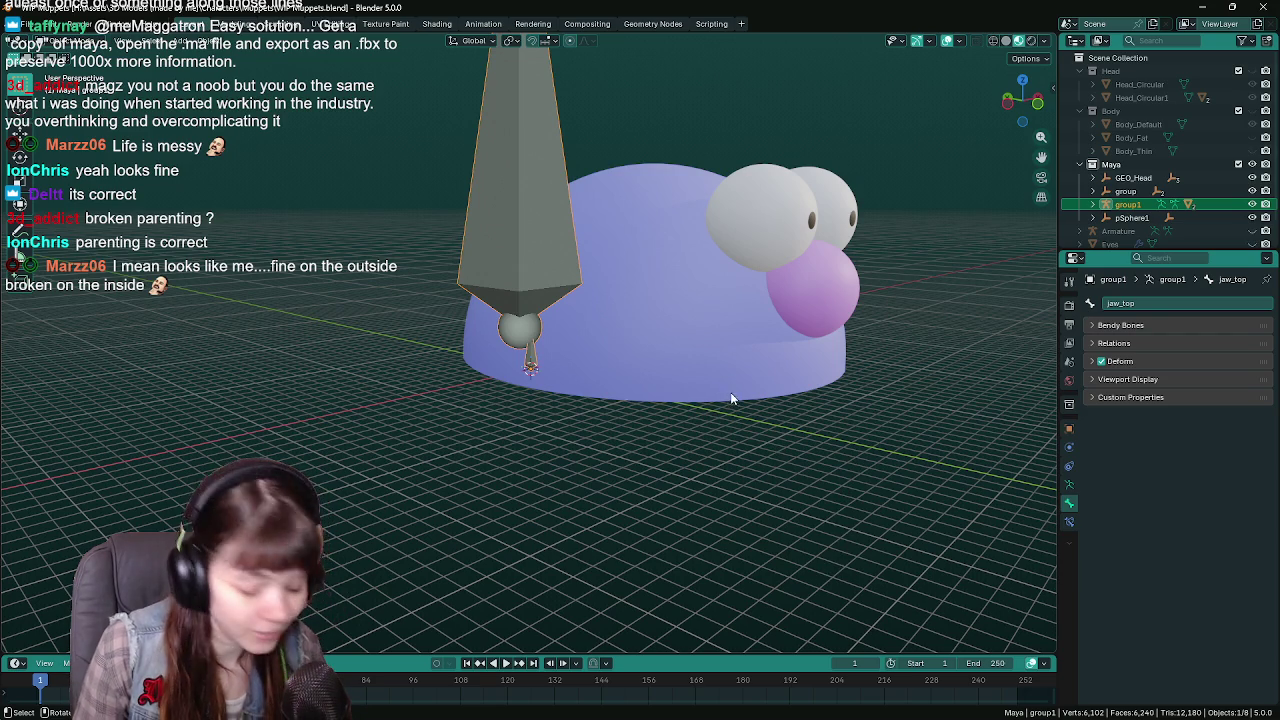
pyautogui.press('Tab')
pyautogui.scroll(-5, 683, 328)
pyautogui.moveTo(683, 328)
pyautogui.keyDown('shift'); pyautogui.mouseDown(button='middle')
pyautogui.moveTo(633, 413)
pyautogui.moveTo(620, 531)
pyautogui.mouseUp(button='middle'); pyautogui.keyUp('shift')
pyautogui.scroll(5, 666, 283)
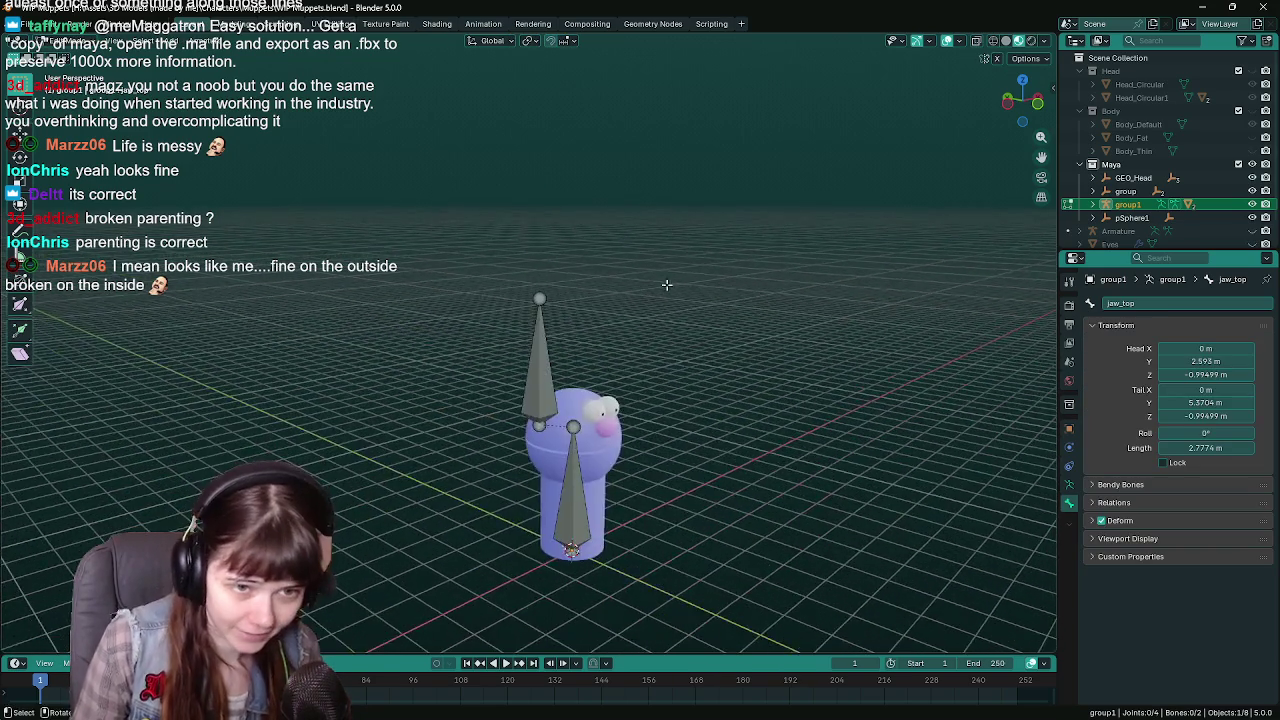
pyautogui.moveTo(666, 283)
pyautogui.mouseDown(button='middle')
pyautogui.moveTo(666, 383)
pyautogui.moveTo(674, 305)
pyautogui.mouseUp(button='middle')
pyautogui.scroll(3, 674, 305)
pyautogui.scroll(1, 674, 305)
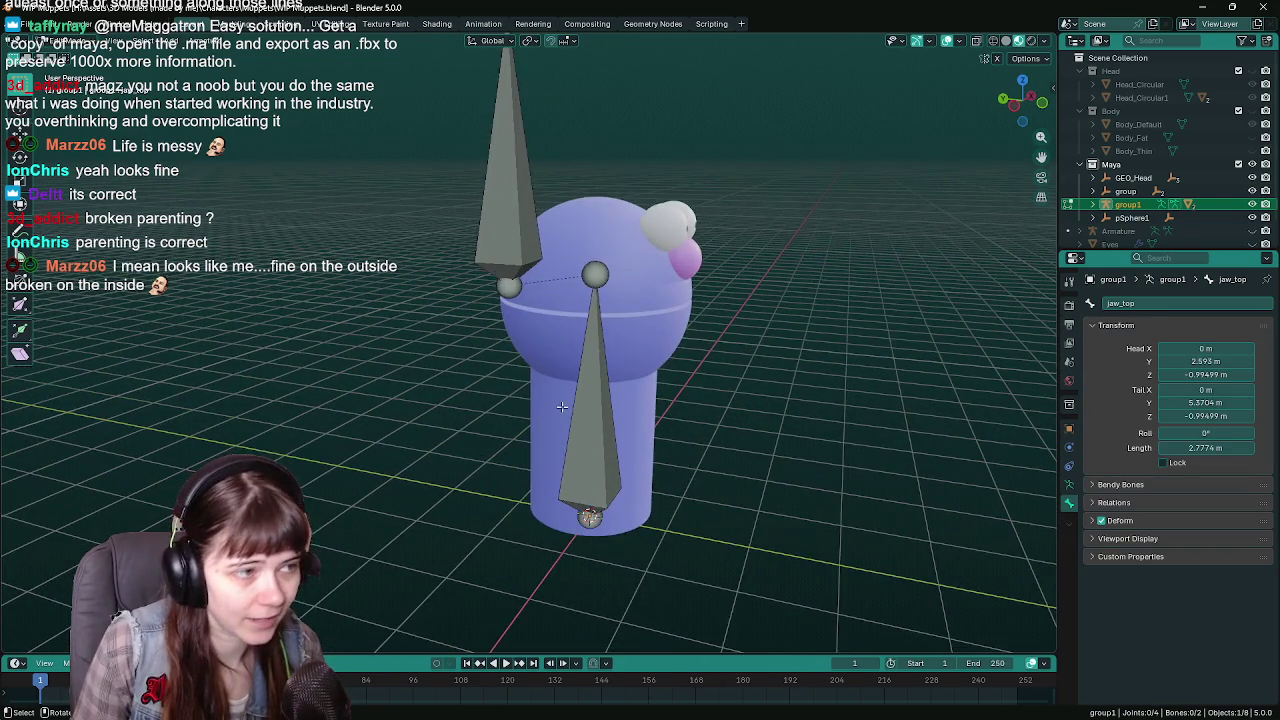
pyautogui.scroll(-1, 600, 360)
pyautogui.moveTo(600, 360); pyautogui.dragTo(539, 419, button='middle')
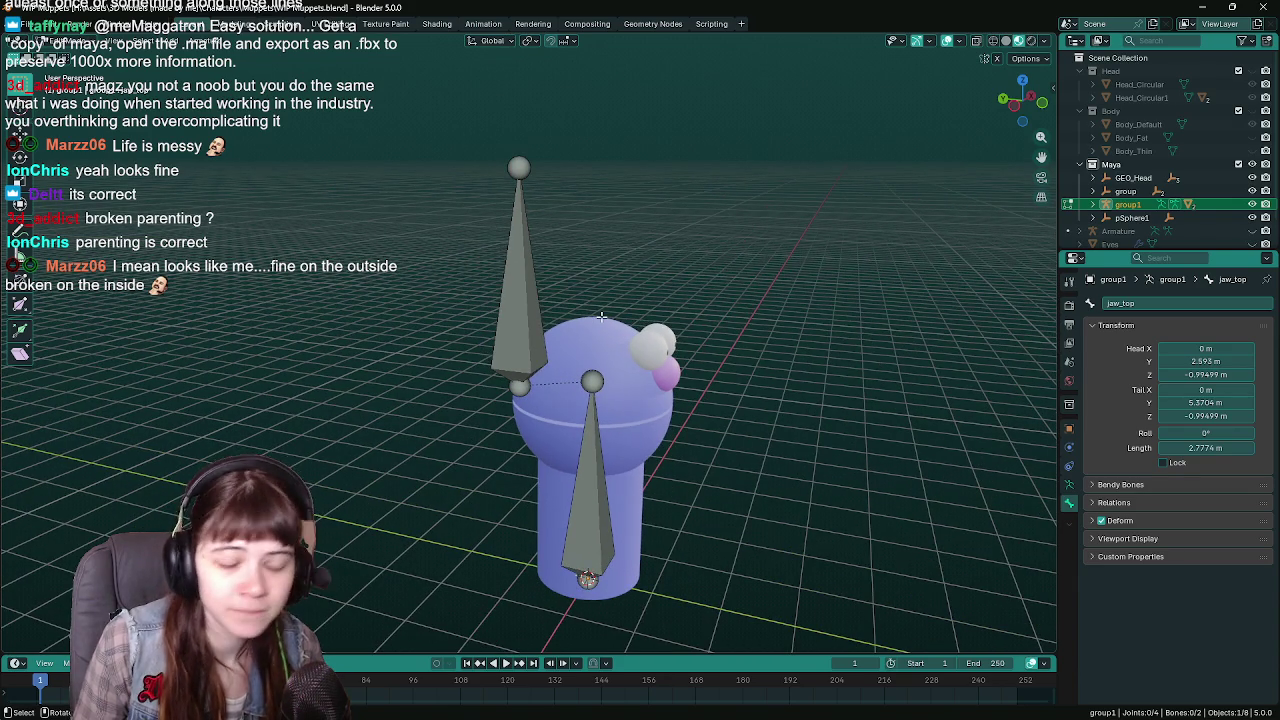
pyautogui.scroll(-5, 602, 316)
pyautogui.scroll(-1, 602, 316)
pyautogui.press('Tab')
pyautogui.moveTo(602, 316)
pyautogui.mouseDown(button='middle')
pyautogui.moveTo(712, 395)
pyautogui.moveTo(660, 402)
pyautogui.moveTo(752, 396)
pyautogui.moveTo(609, 238)
pyautogui.mouseUp(button='middle')
pyautogui.scroll(5, 712, 395)
pyautogui.scroll(3, 702, 397)
pyautogui.click(634, 391)
pyautogui.scroll(-2, 609, 238)
# Rotate jaw_top on the Y then X axis to test the head deformation, then cancel.
pyautogui.moveTo(560, 139); pyautogui.dragTo(514, 128, button='middle')
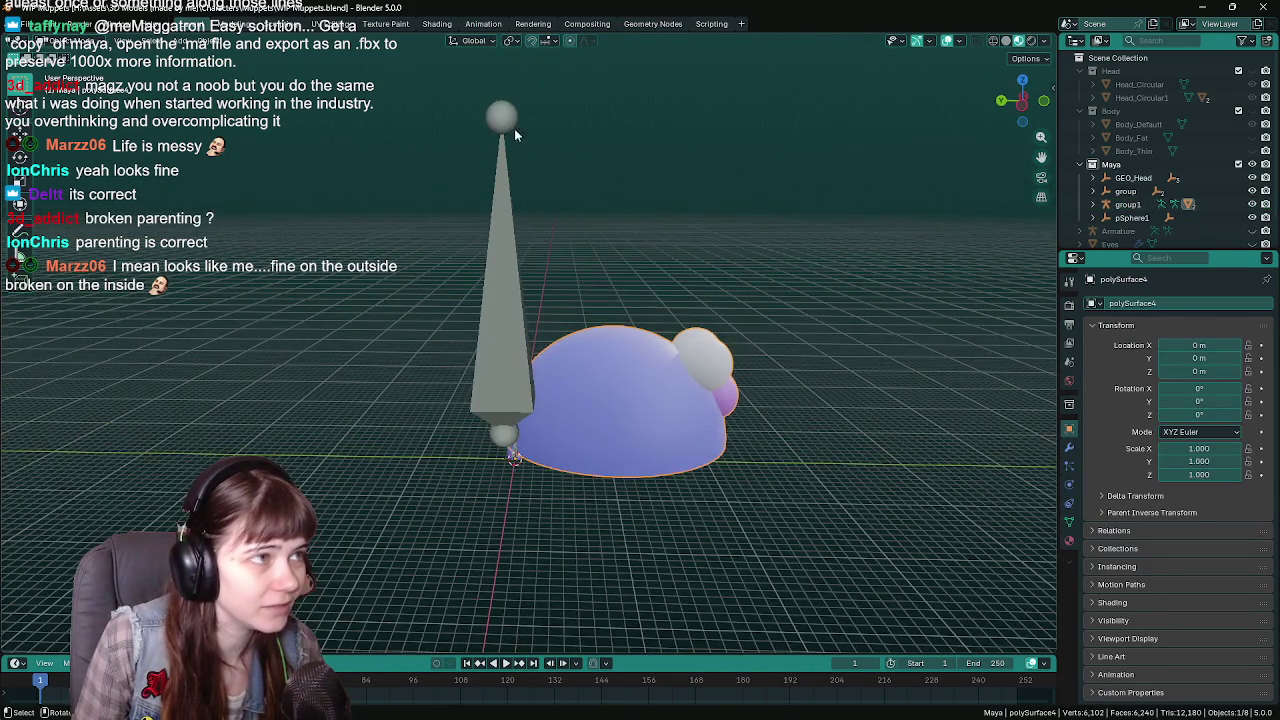
pyautogui.click(514, 128)
pyautogui.press('r')
pyautogui.press('y')
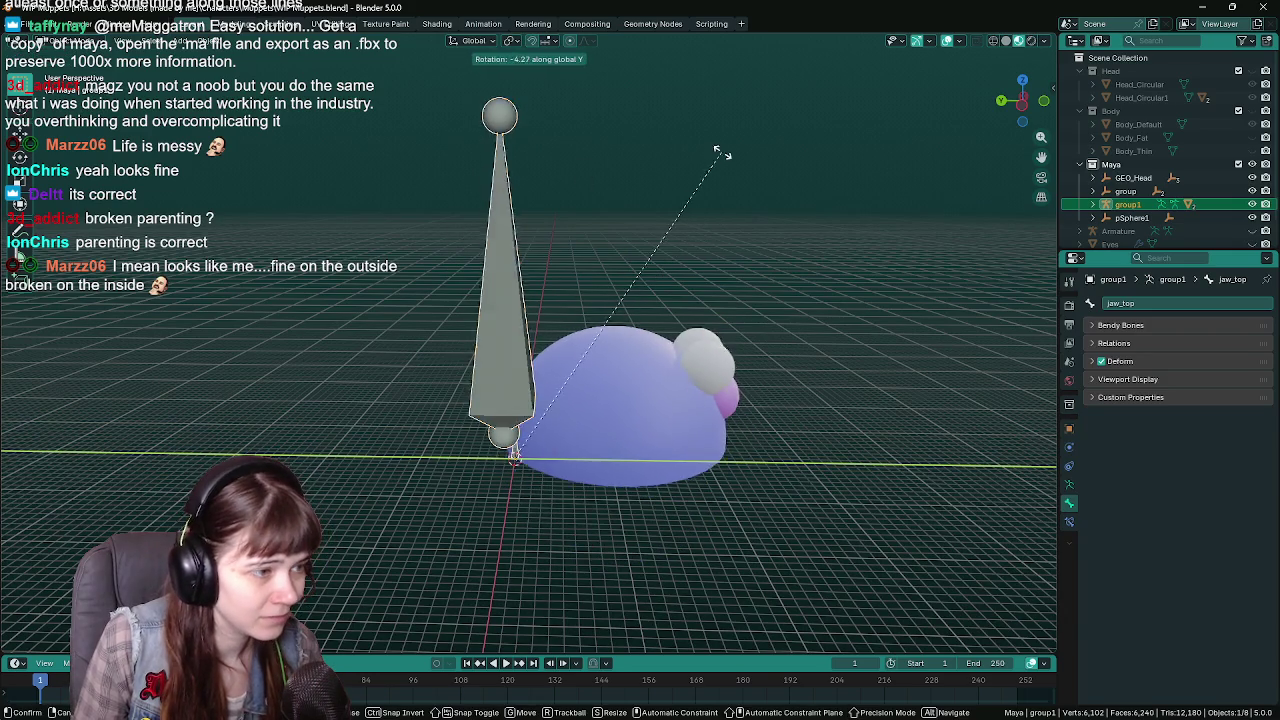
pyautogui.press('x')
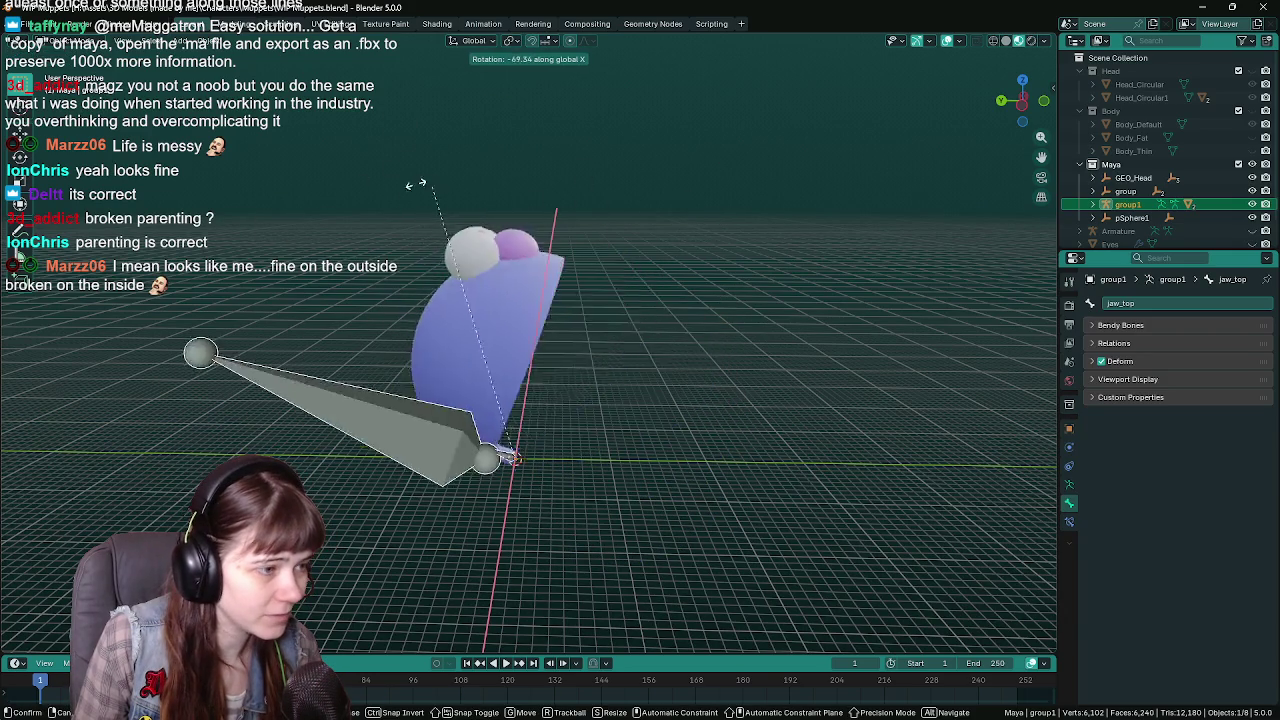
pyautogui.press('Escape')
# Clear the selection and save WIP Muppets.blend.
pyautogui.scroll(4, 586, 398)
pyautogui.moveTo(586, 398)
pyautogui.mouseDown(button='middle')
pyautogui.moveTo(538, 438)
pyautogui.moveTo(631, 428)
pyautogui.moveTo(587, 416)
pyautogui.moveTo(563, 374)
pyautogui.moveTo(556, 384)
pyautogui.mouseUp(button='middle')
pyautogui.click(538, 438)
pyautogui.hotkey('ctrl', 's')
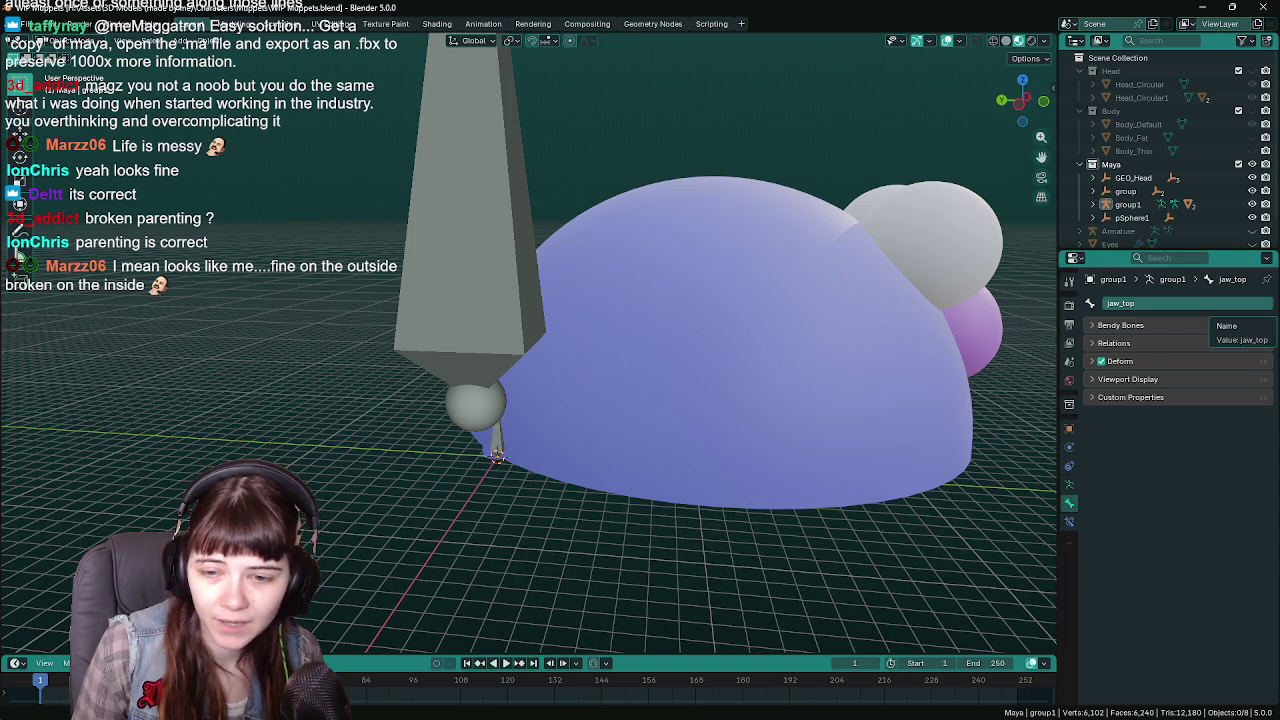
pyautogui.hotkey('alt', 'Tab')
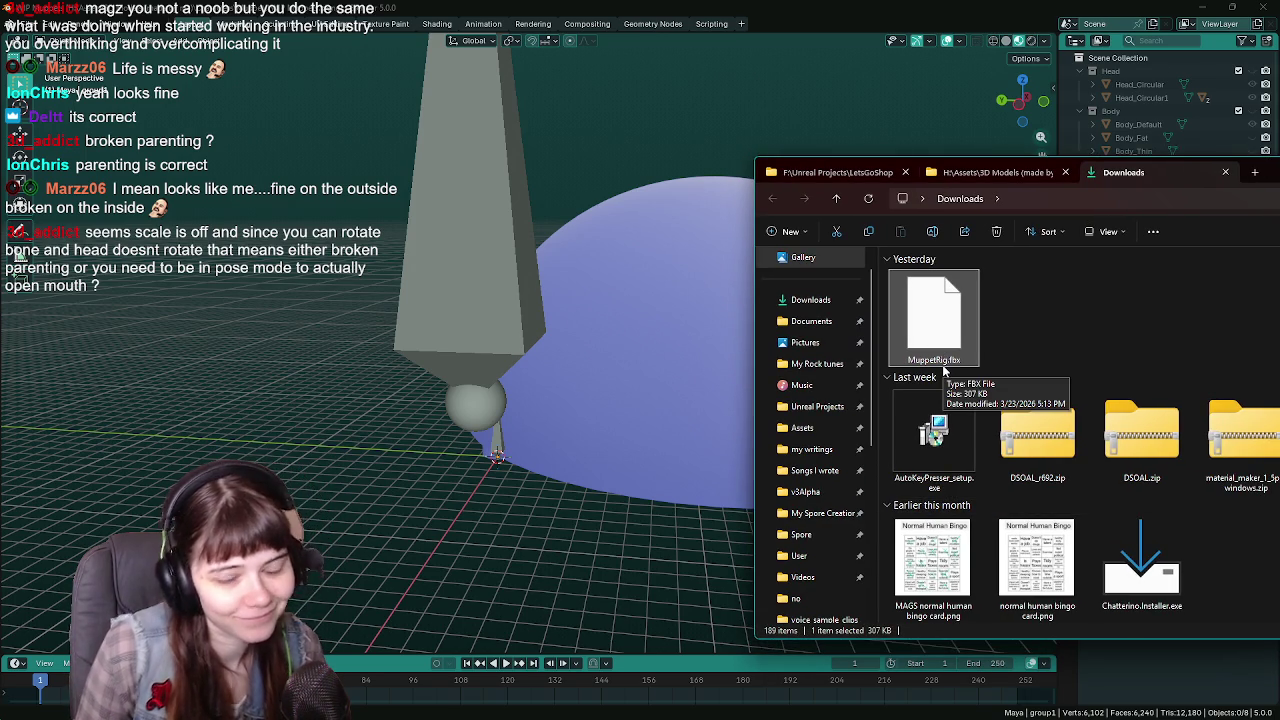
pyautogui.hotkey('alt', 'Tab')
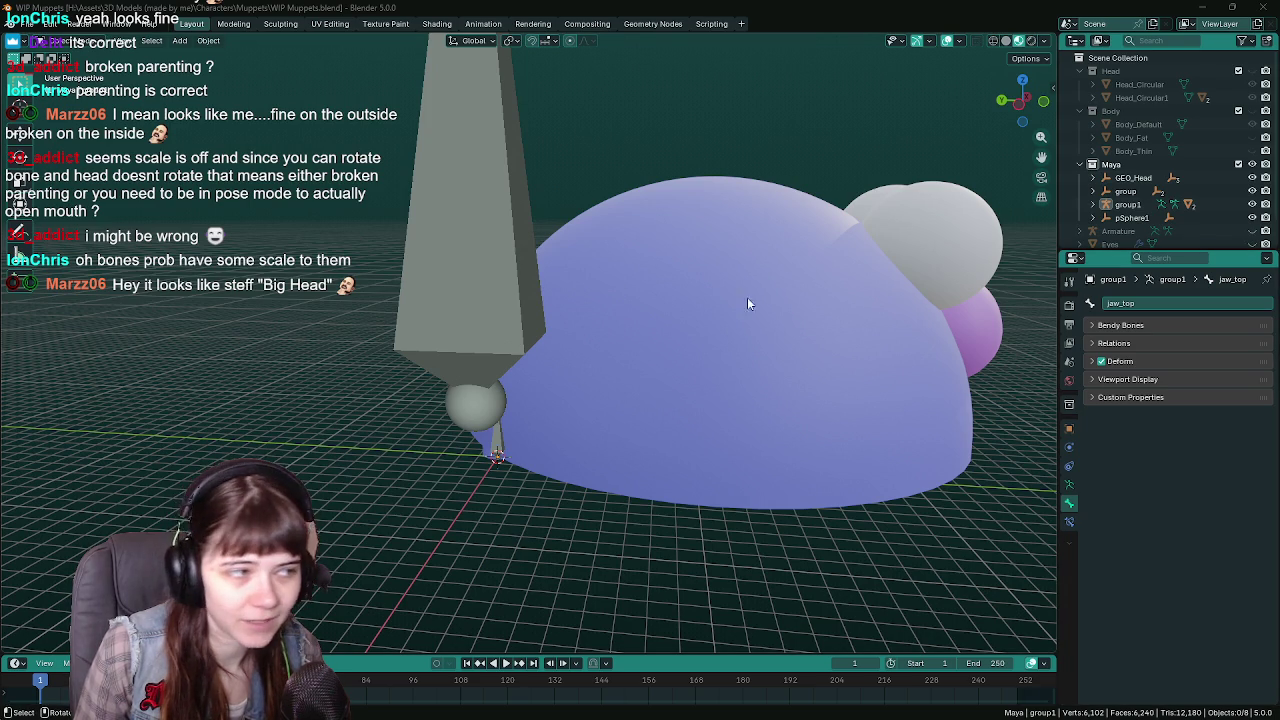
# Scale the group1 rig down to the muppet's size and enter bone edit mode.
pyautogui.click(496, 303)
pyautogui.press('s')
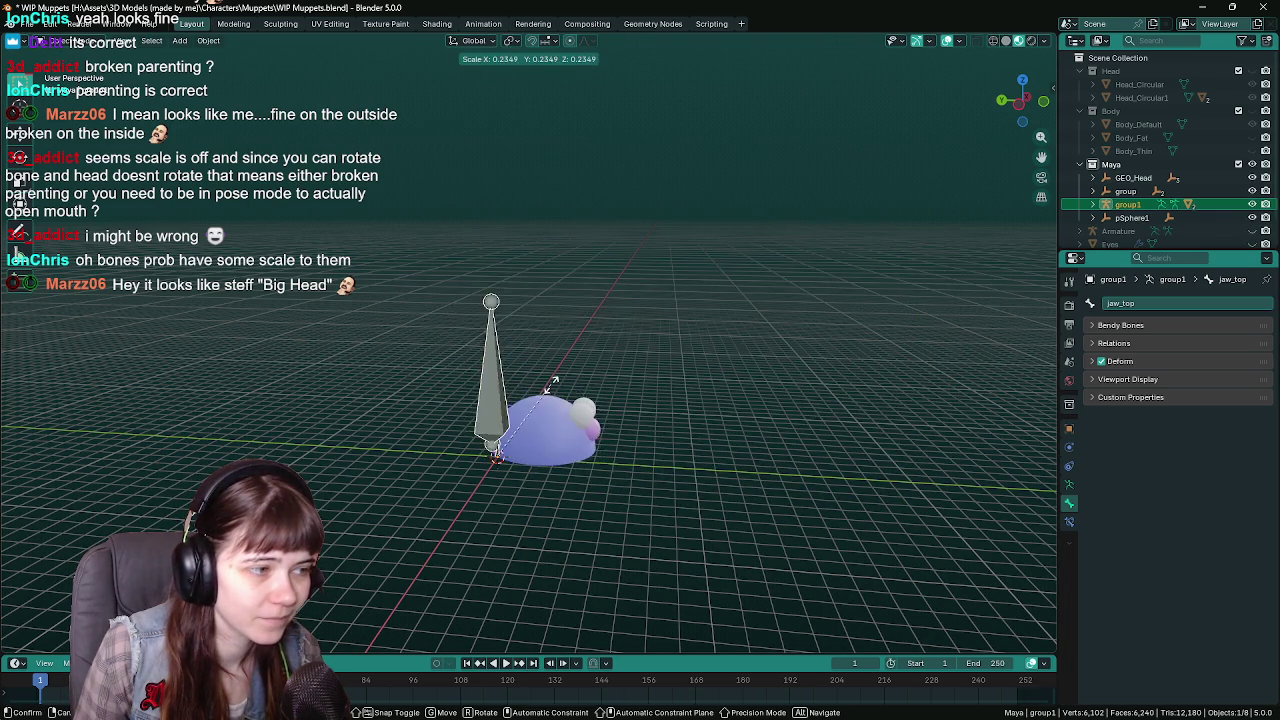
pyautogui.press('Escape')
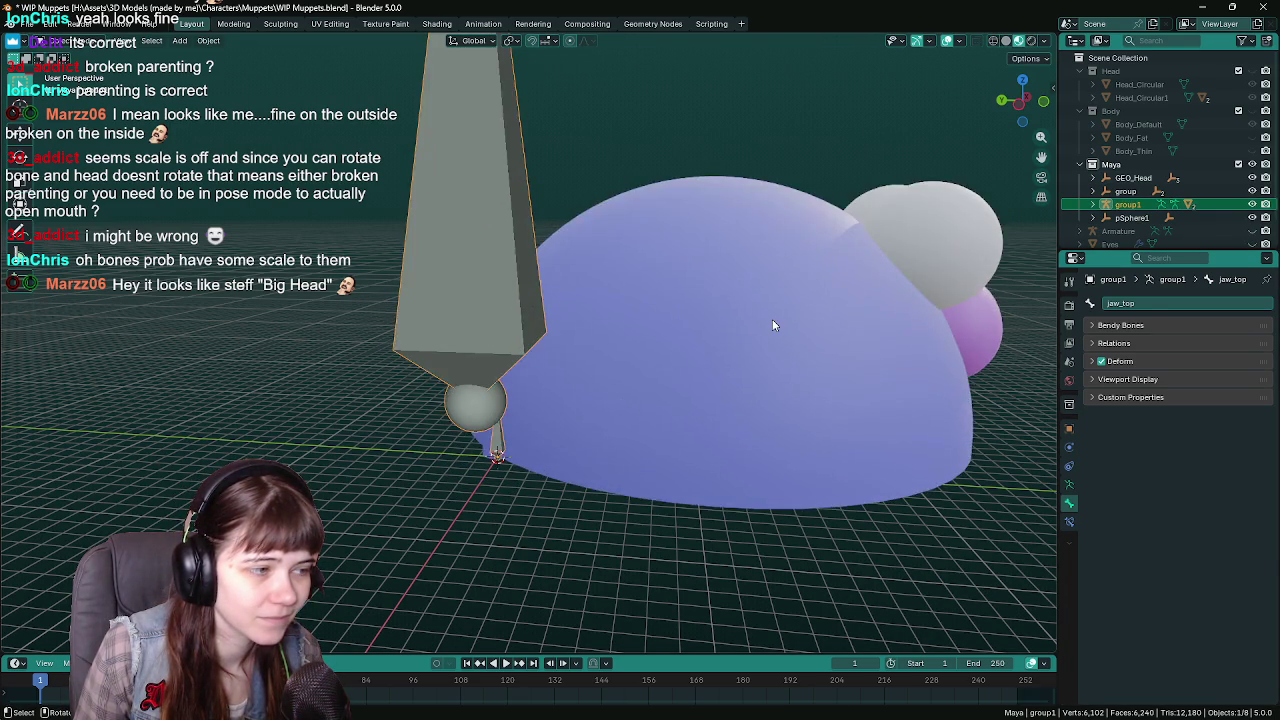
pyautogui.press('Tab')
pyautogui.scroll(1, 477, 343)
pyautogui.scroll(1, 520, 340)
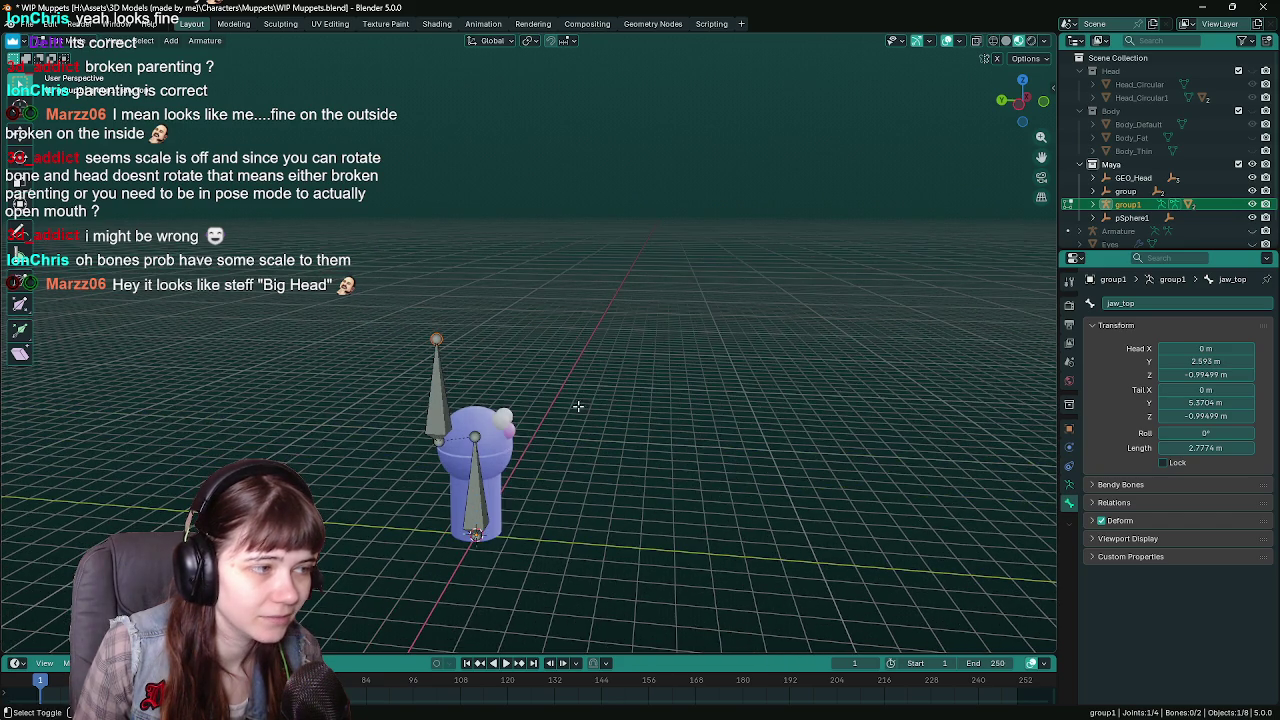
pyautogui.scroll(2, 580, 335)
pyautogui.scroll(1, 506, 329)
pyautogui.scroll(1, 691, 320)
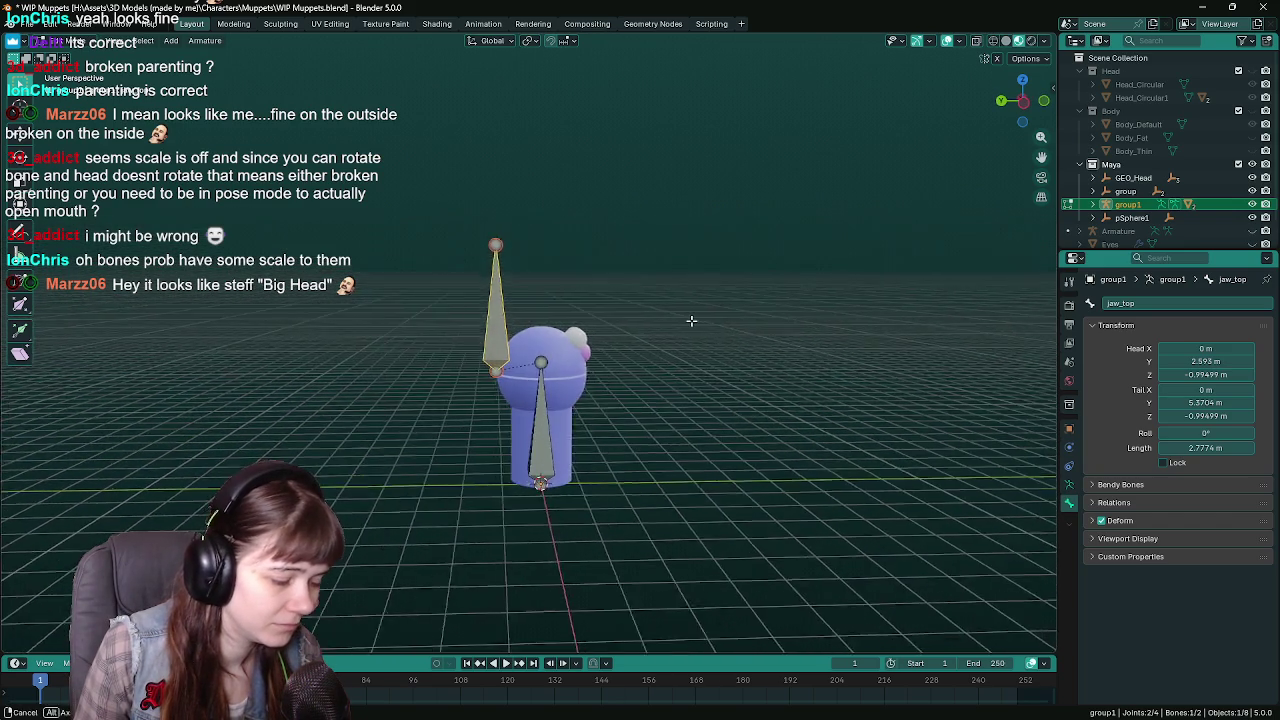
pyautogui.scroll(2, 709, 314)
# Enlarge the upper bone and rotate it upright using right and left side views.
pyautogui.press('s')
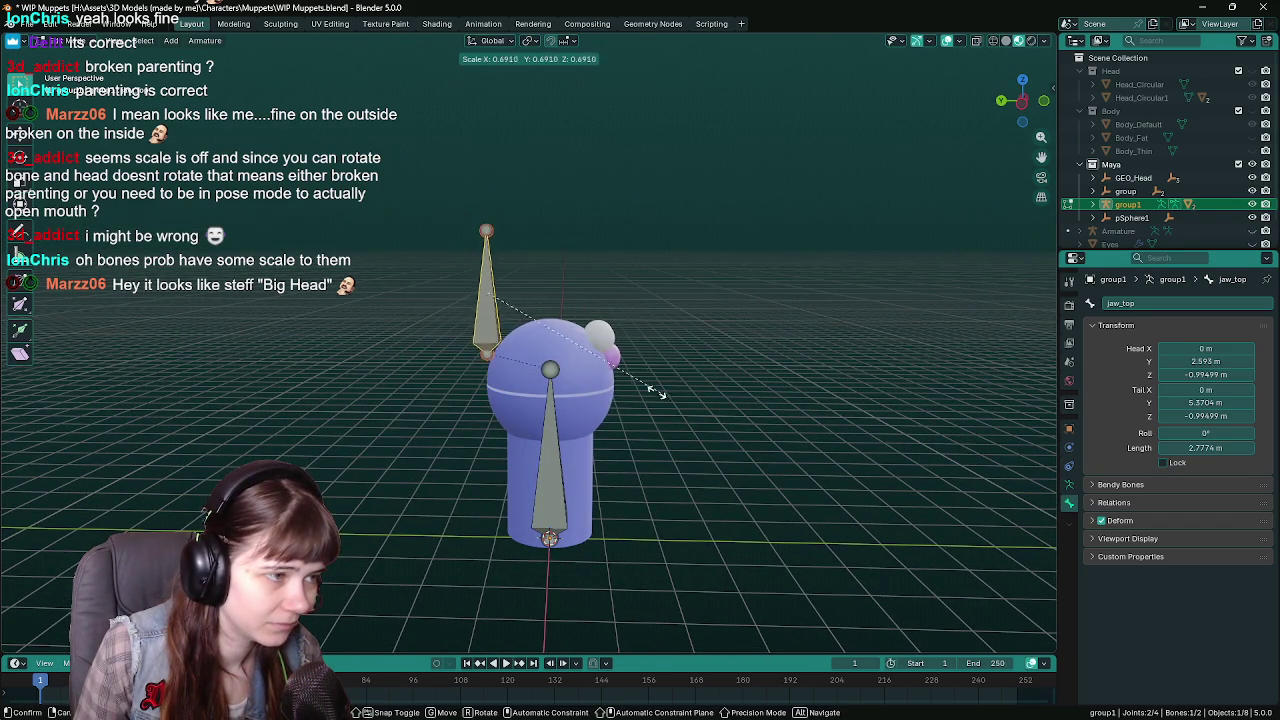
pyautogui.press('Escape')
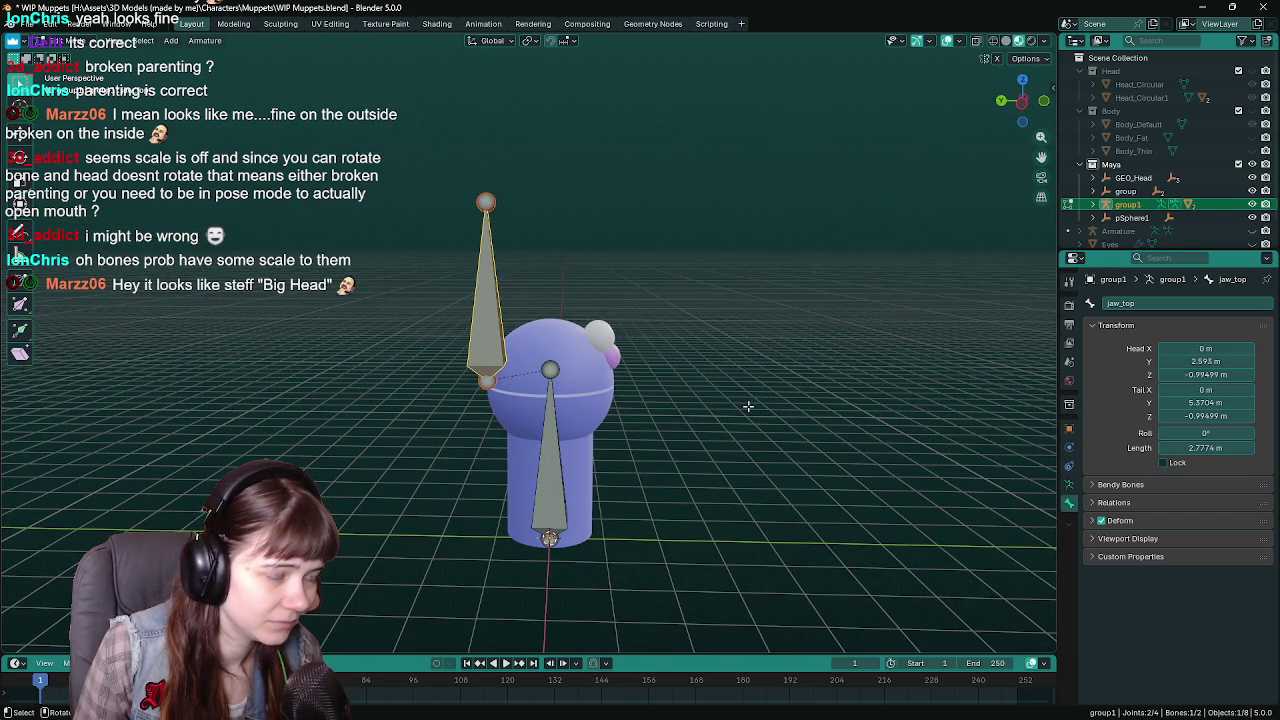
pyautogui.moveTo(748, 406)
pyautogui.mouseDown(button='middle')
pyautogui.moveTo(757, 354)
pyautogui.moveTo(871, 374)
pyautogui.mouseUp(button='middle')
pyautogui.press('s')
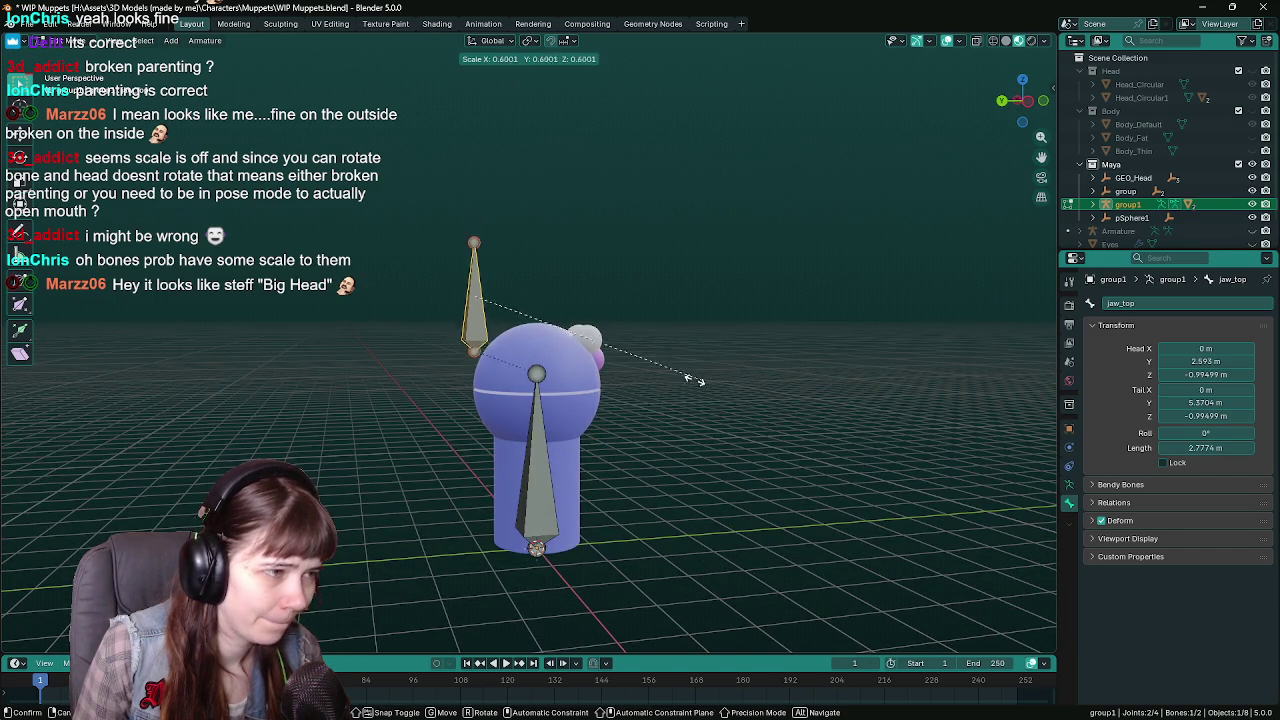
pyautogui.click(623, 366)
pyautogui.press('KP_3')
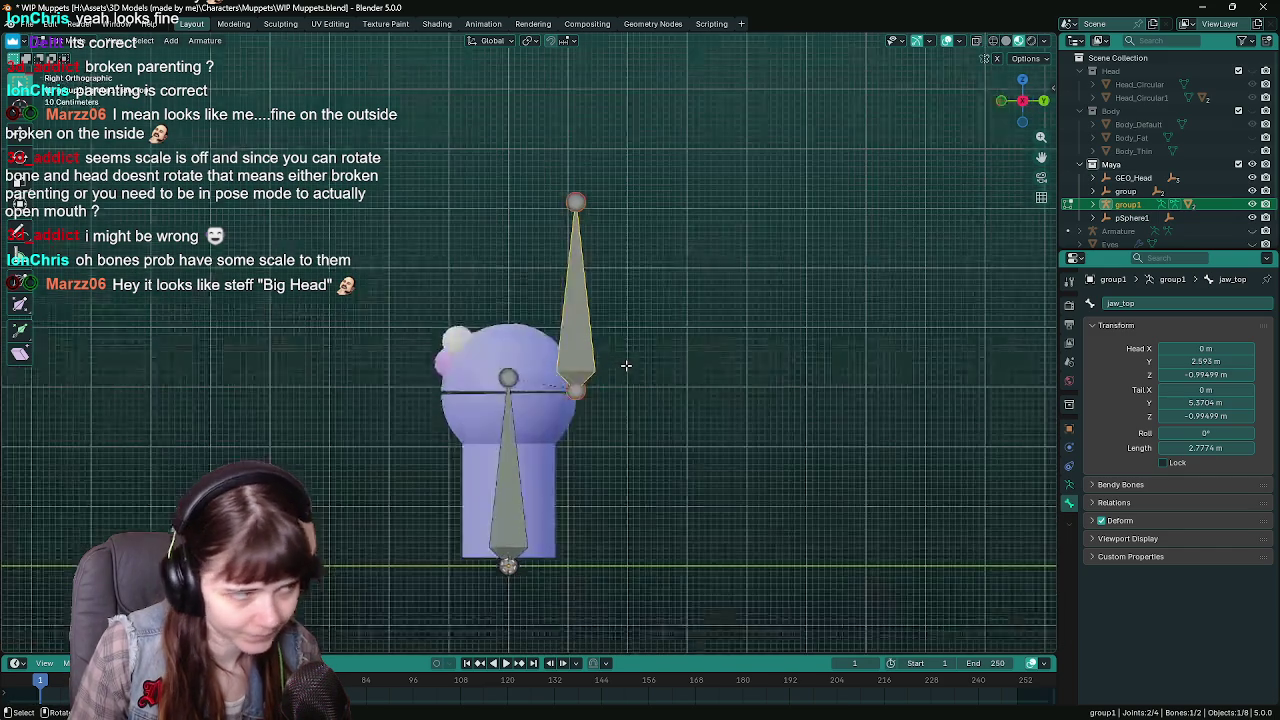
pyautogui.moveTo(625, 366); pyautogui.dragTo(625, 366, button='middle')
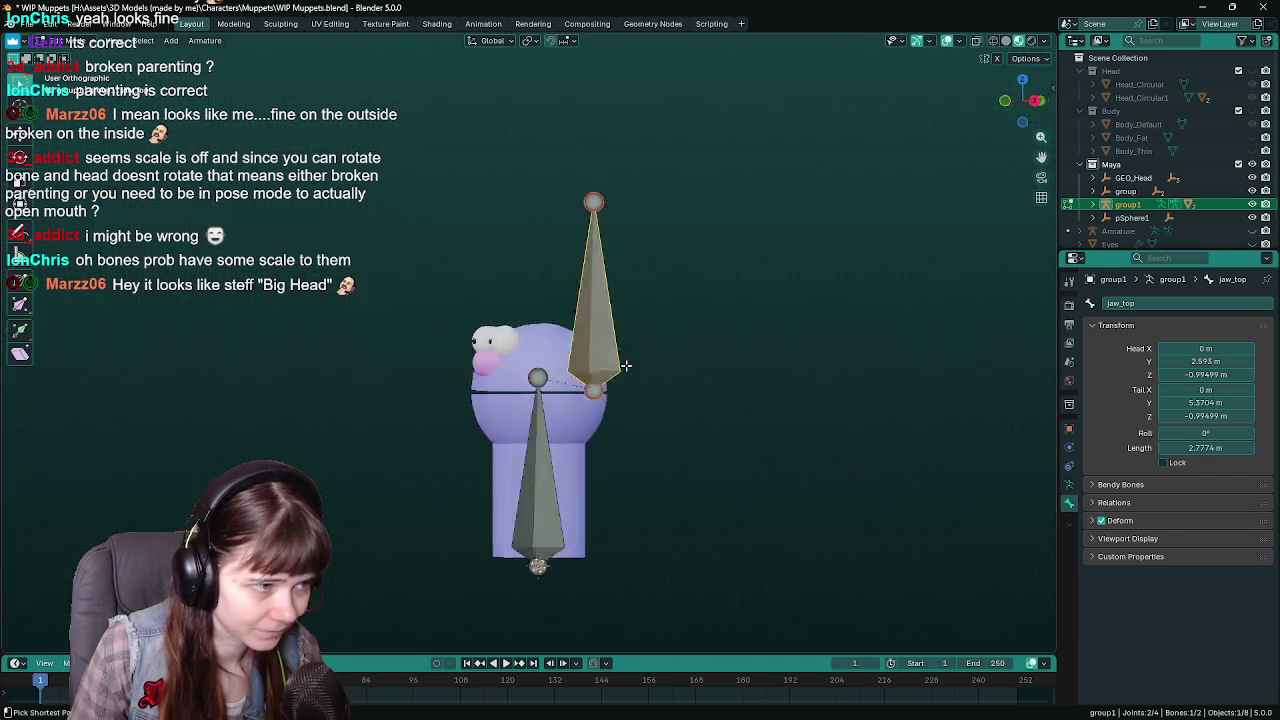
pyautogui.press('ctrl+KP_3')
pyautogui.press('r')
pyautogui.click(592, 330)
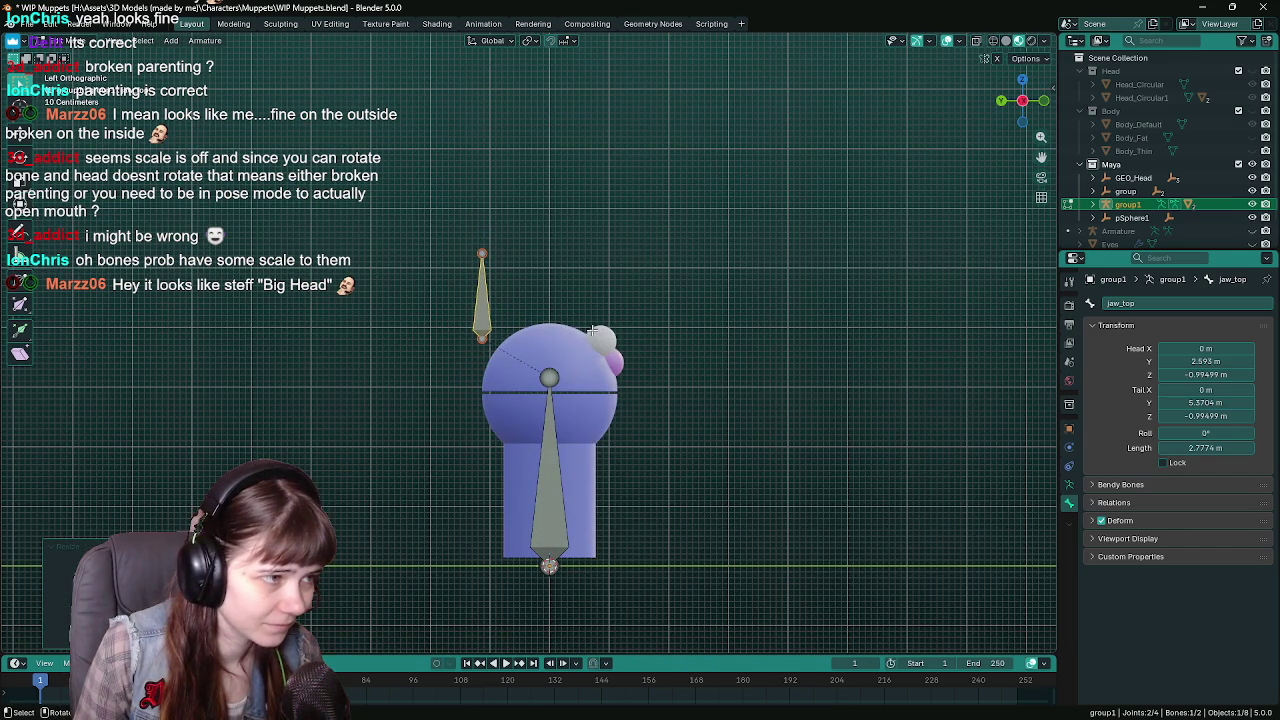
# Compare Rest and Pose Position in Armature data properties, leaving it on Pose Position.
pyautogui.press('Tab')
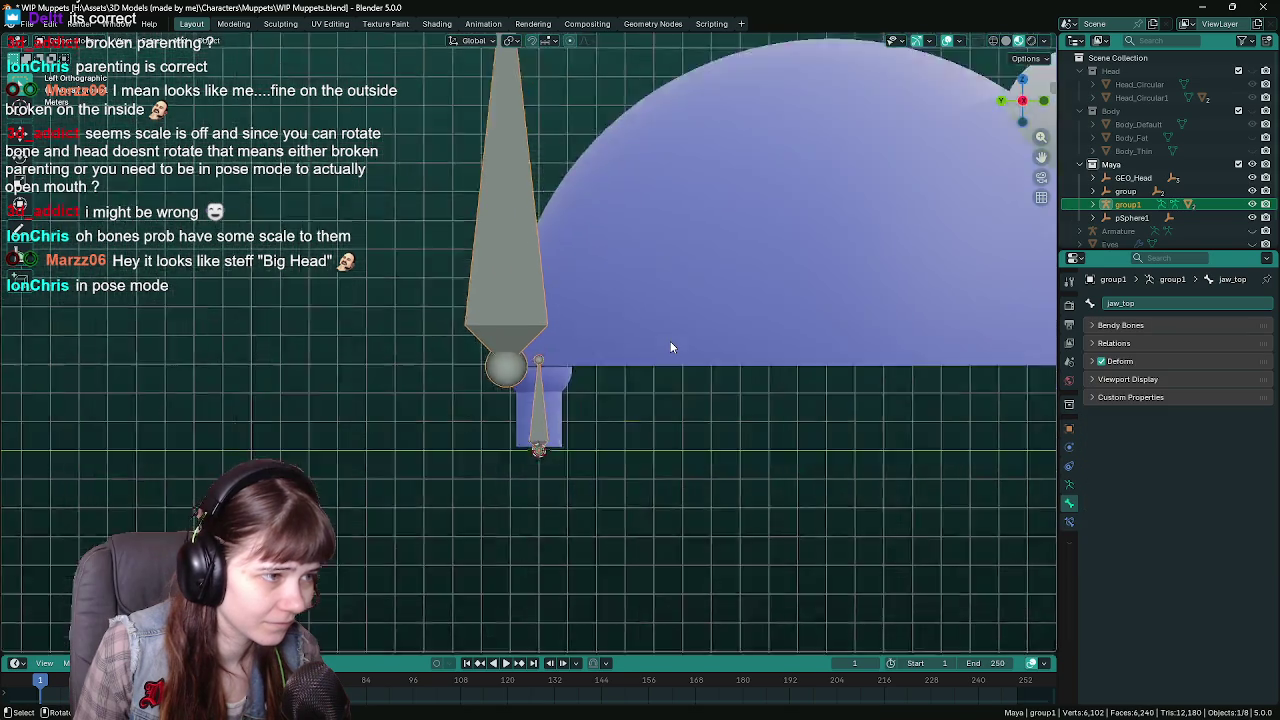
pyautogui.scroll(-5, 670, 347)
pyautogui.scroll(5, 670, 347)
pyautogui.press('Tab')
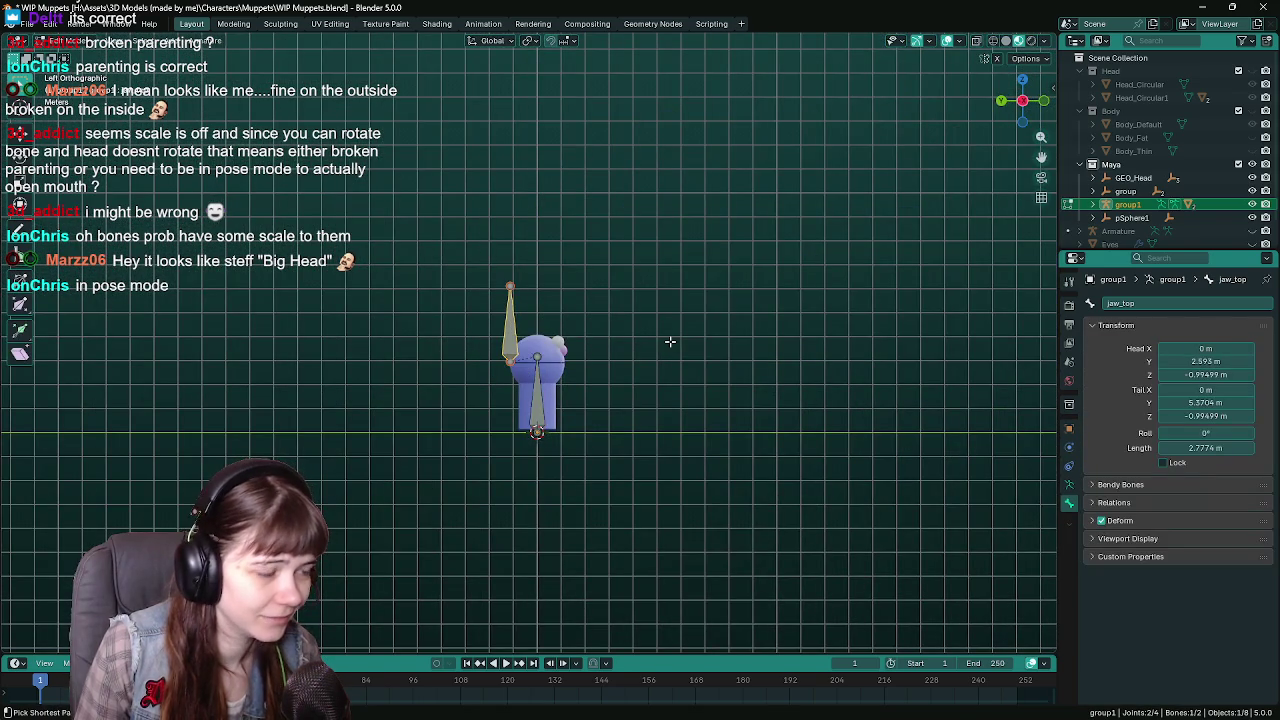
pyautogui.press('Tab')
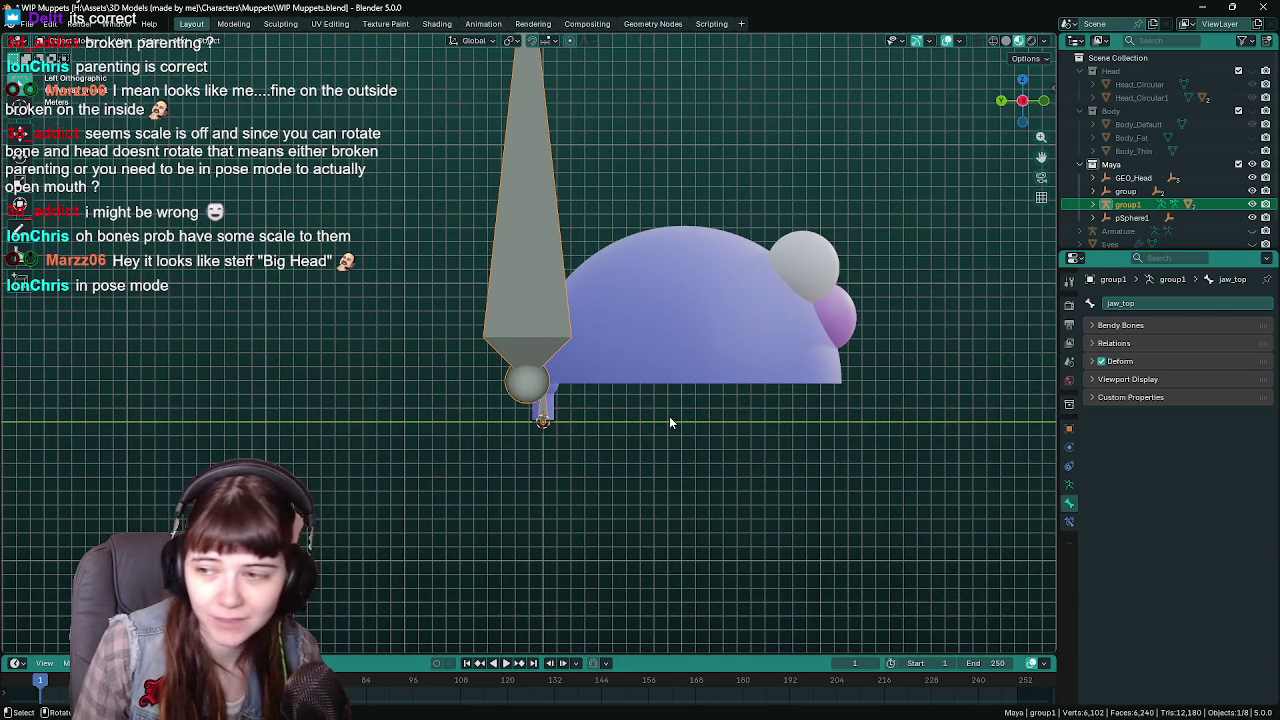
pyautogui.click(1069, 484)
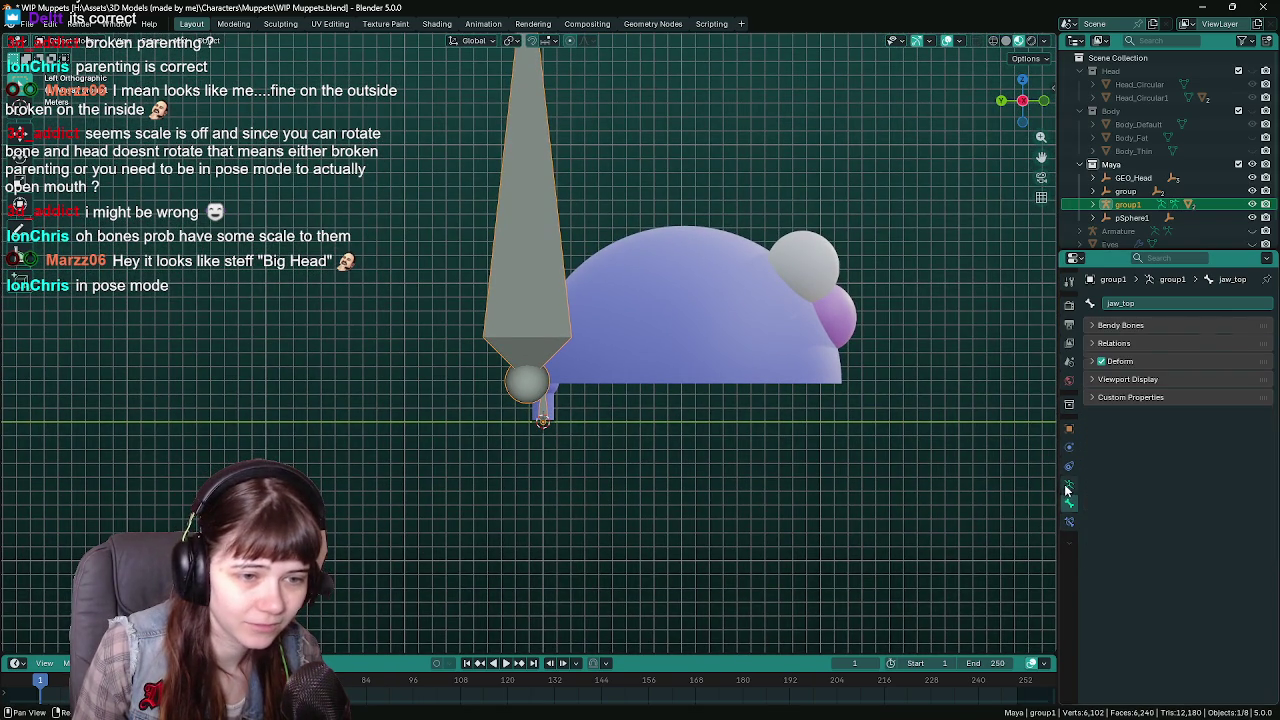
pyautogui.click(1221, 345)
pyautogui.click(1132, 345)
pyautogui.click(1220, 345)
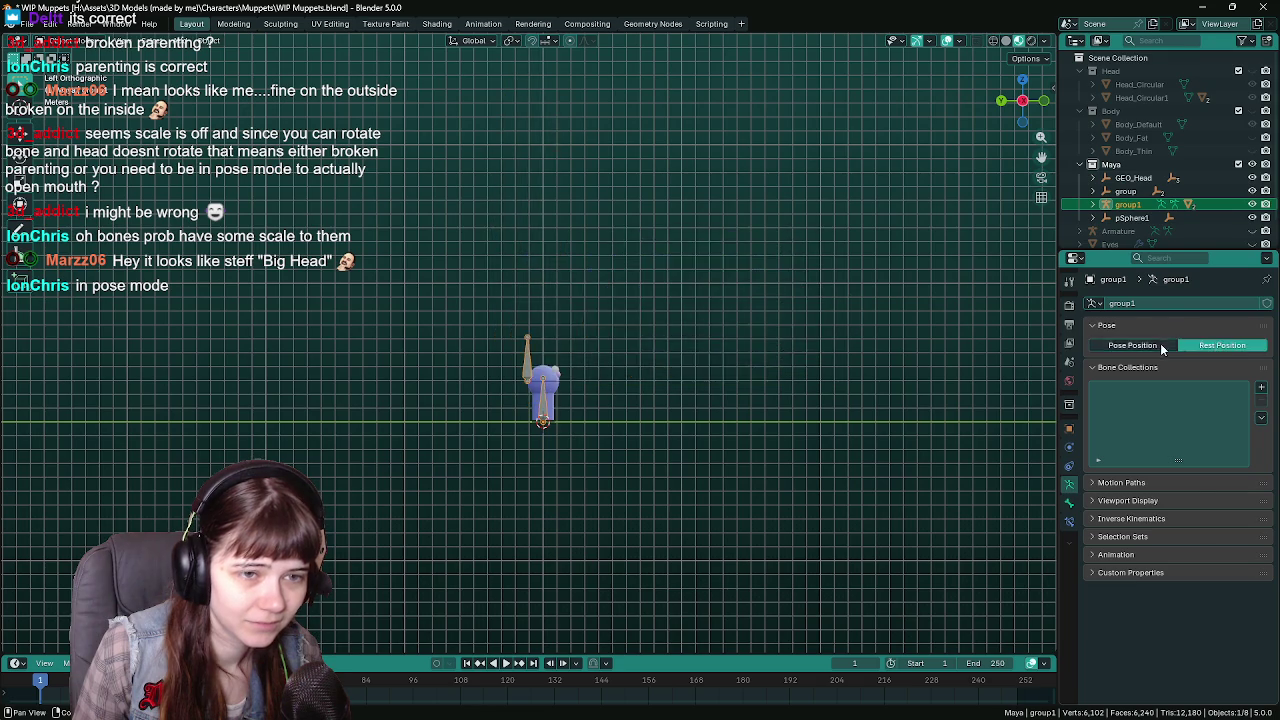
pyautogui.click(1132, 345)
pyautogui.click(1209, 343)
pyautogui.click(1141, 346)
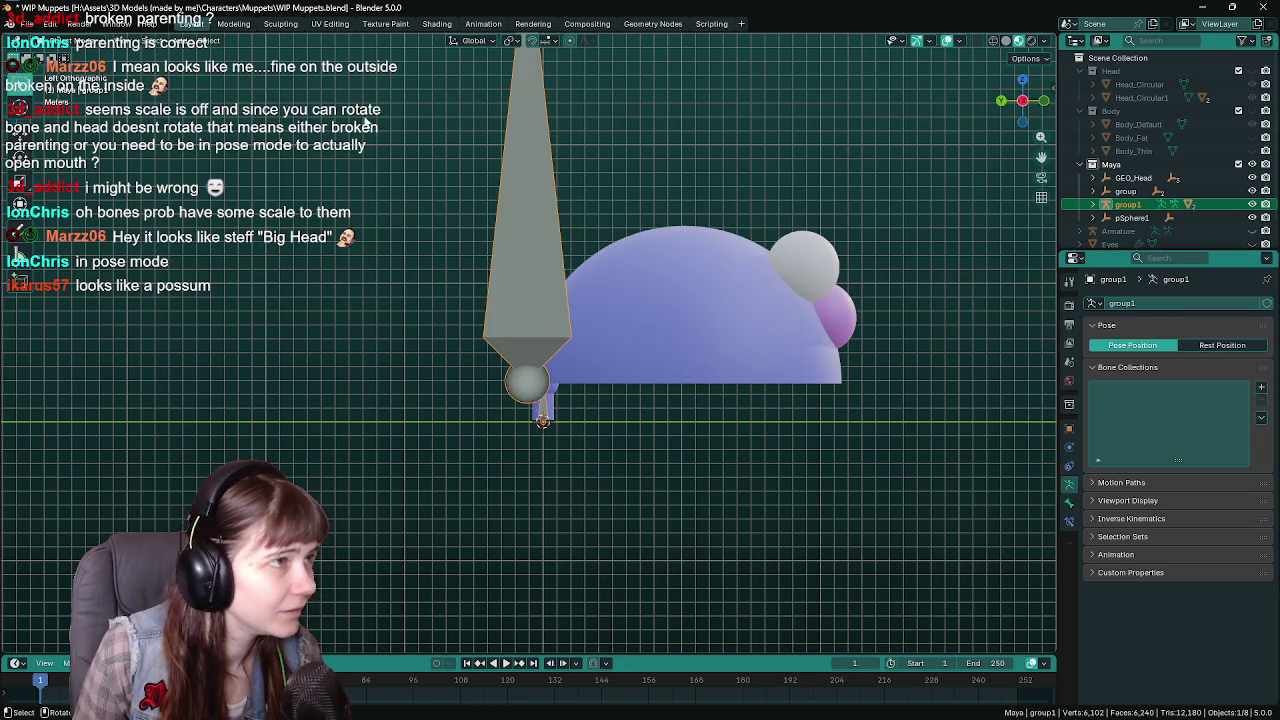
# Switch the rig to Pose Mode and select all of its bones.
pyautogui.click(88, 42)
pyautogui.click(70, 84)
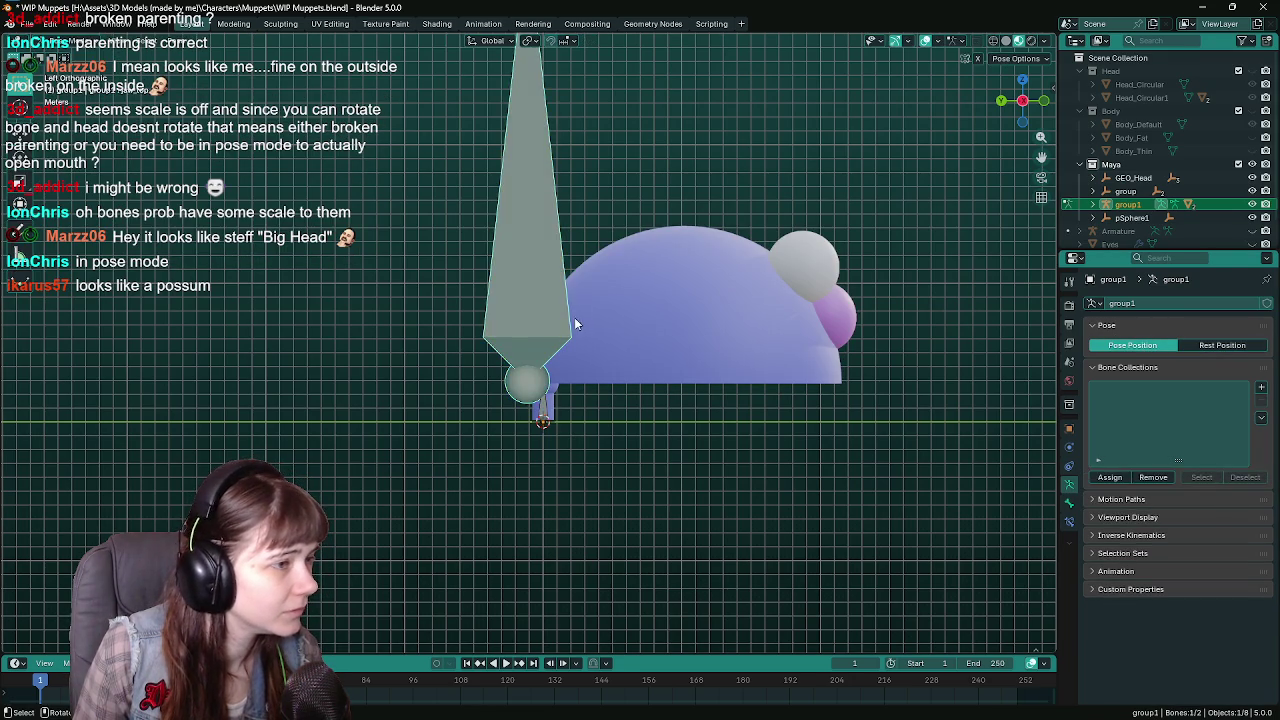
pyautogui.scroll(4, 574, 317)
pyautogui.scroll(-3, 545, 303)
pyautogui.scroll(-1, 545, 302)
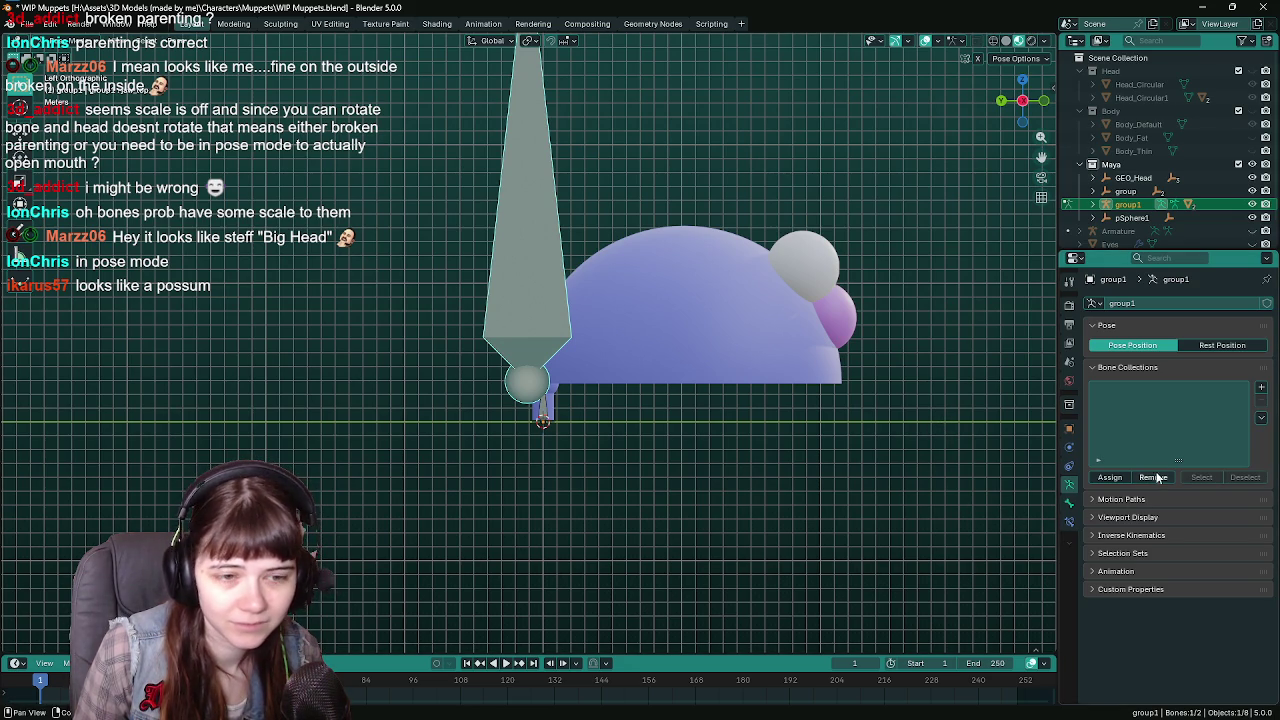
pyautogui.click(545, 410)
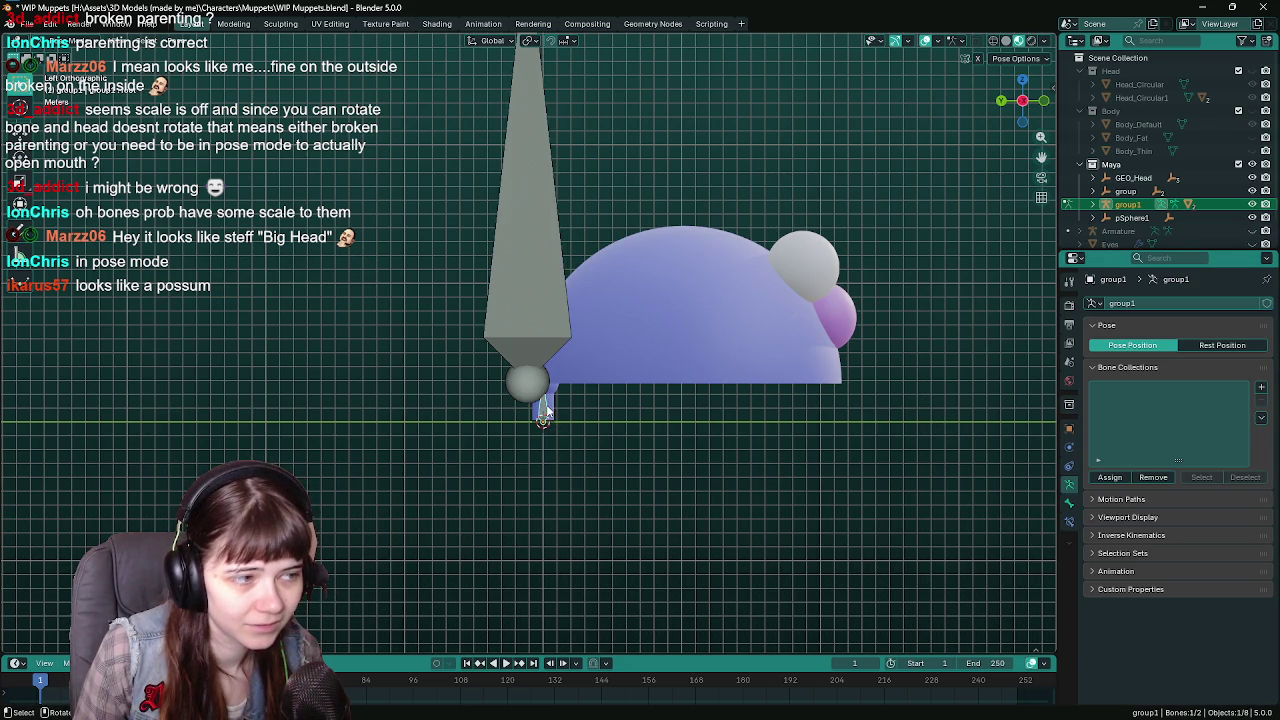
pyautogui.press('a')
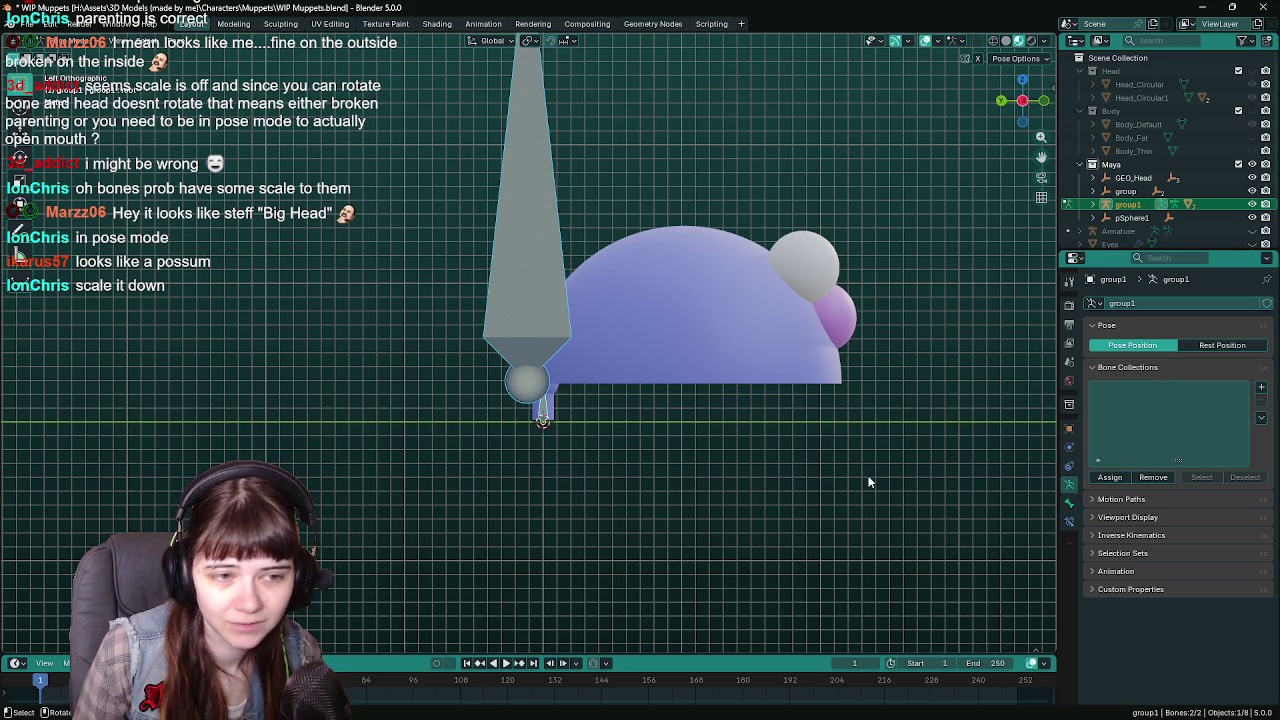
# Shrink the jaw_top bone in pose mode to about 0.0995 scale to fit the head.
pyautogui.click(569, 317)
pyautogui.press('s')
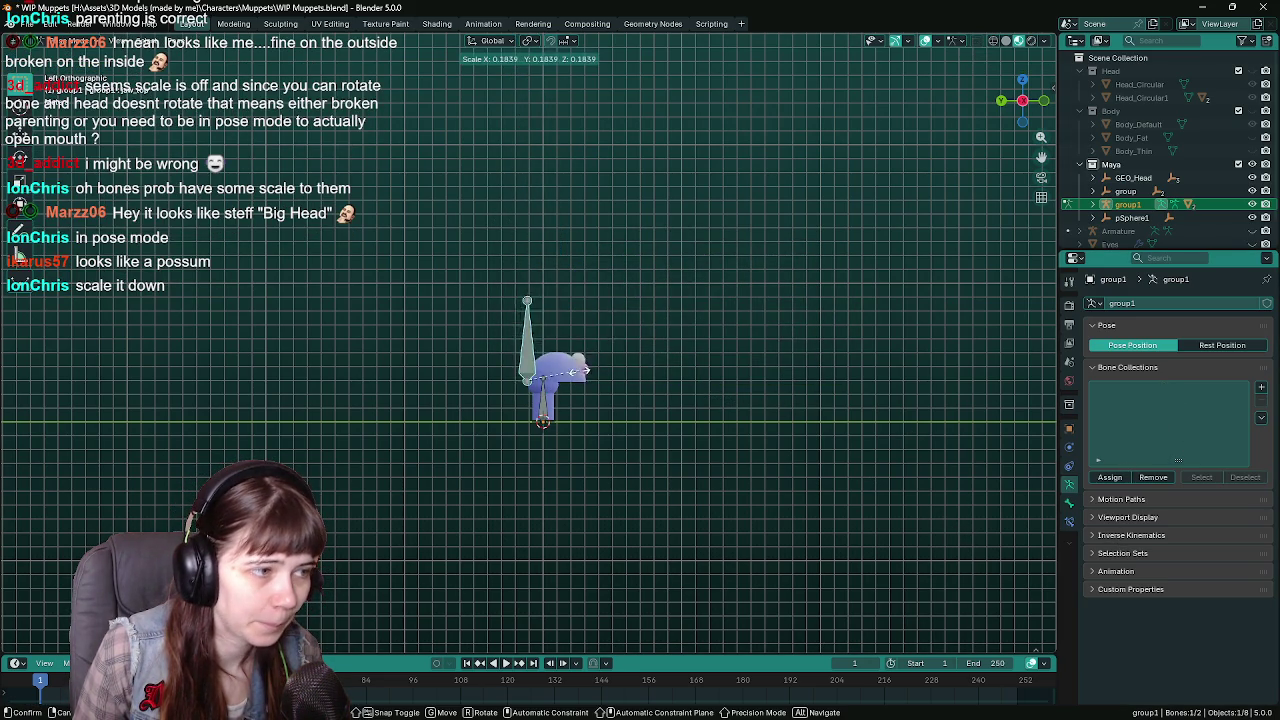
pyautogui.press('Escape')
pyautogui.scroll(5, 558, 376)
pyautogui.scroll(-3, 705, 320)
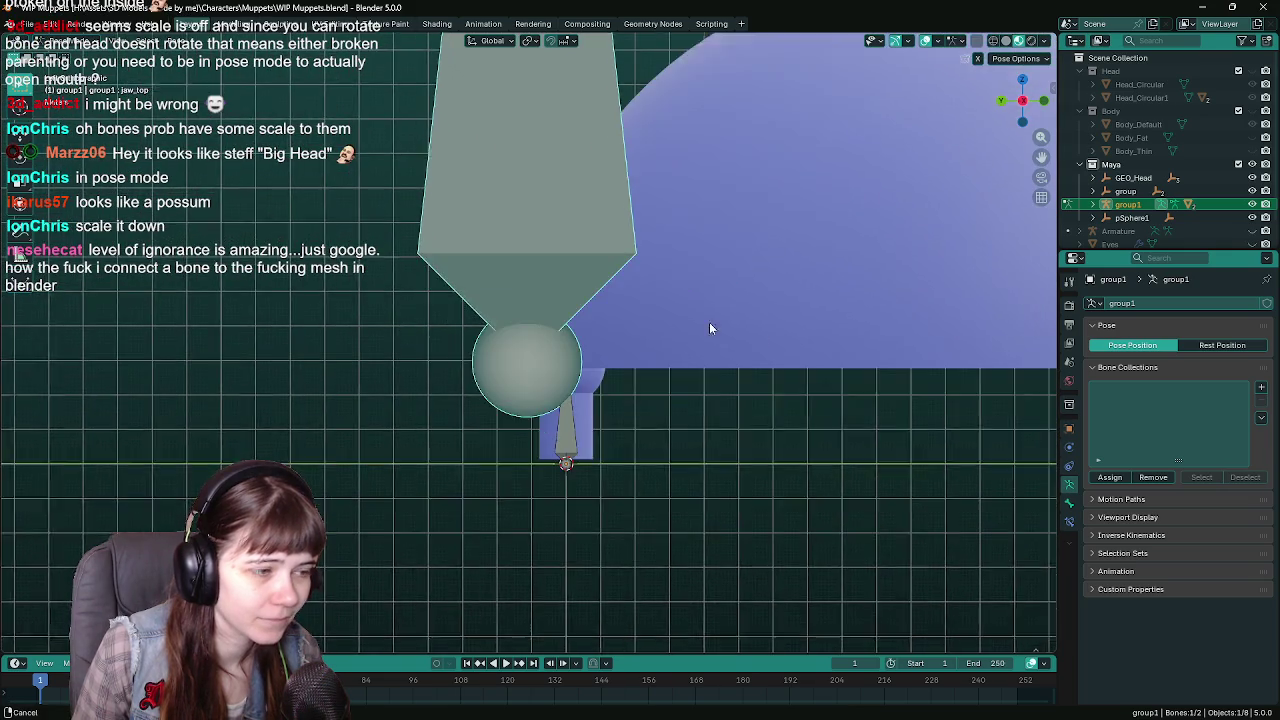
pyautogui.scroll(-2, 715, 335)
pyautogui.press('s')
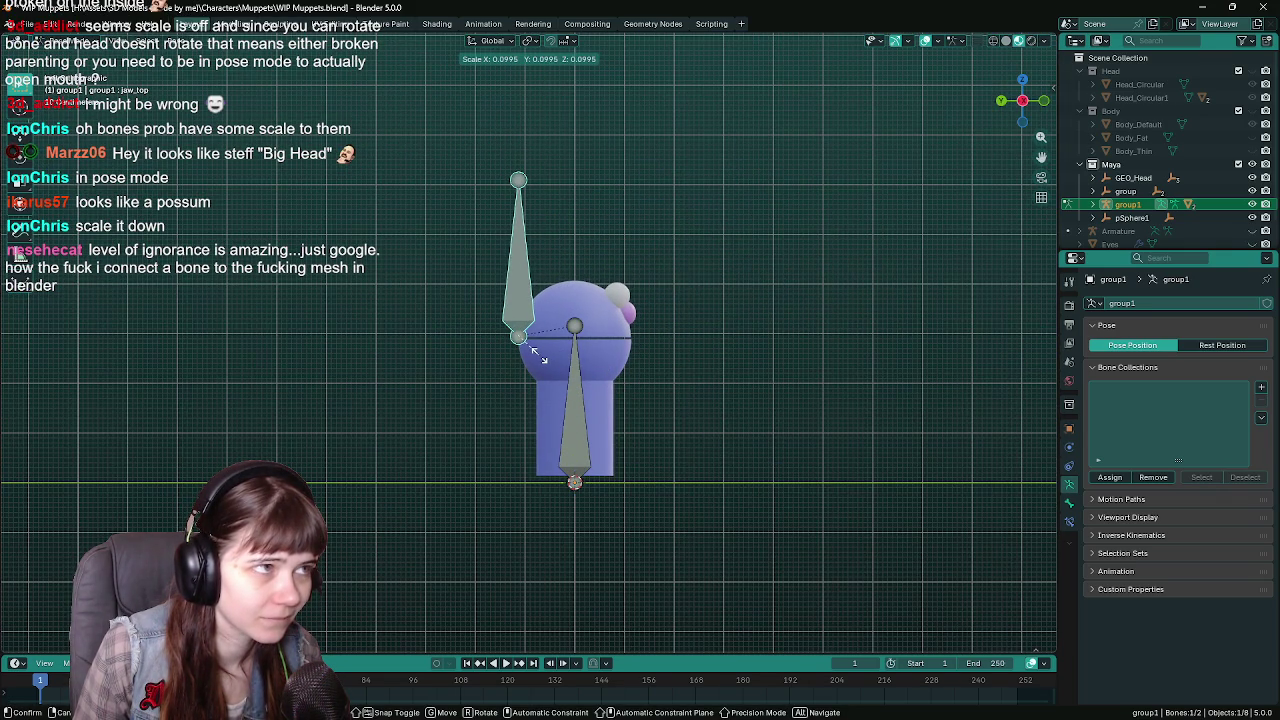
pyautogui.click(539, 354)
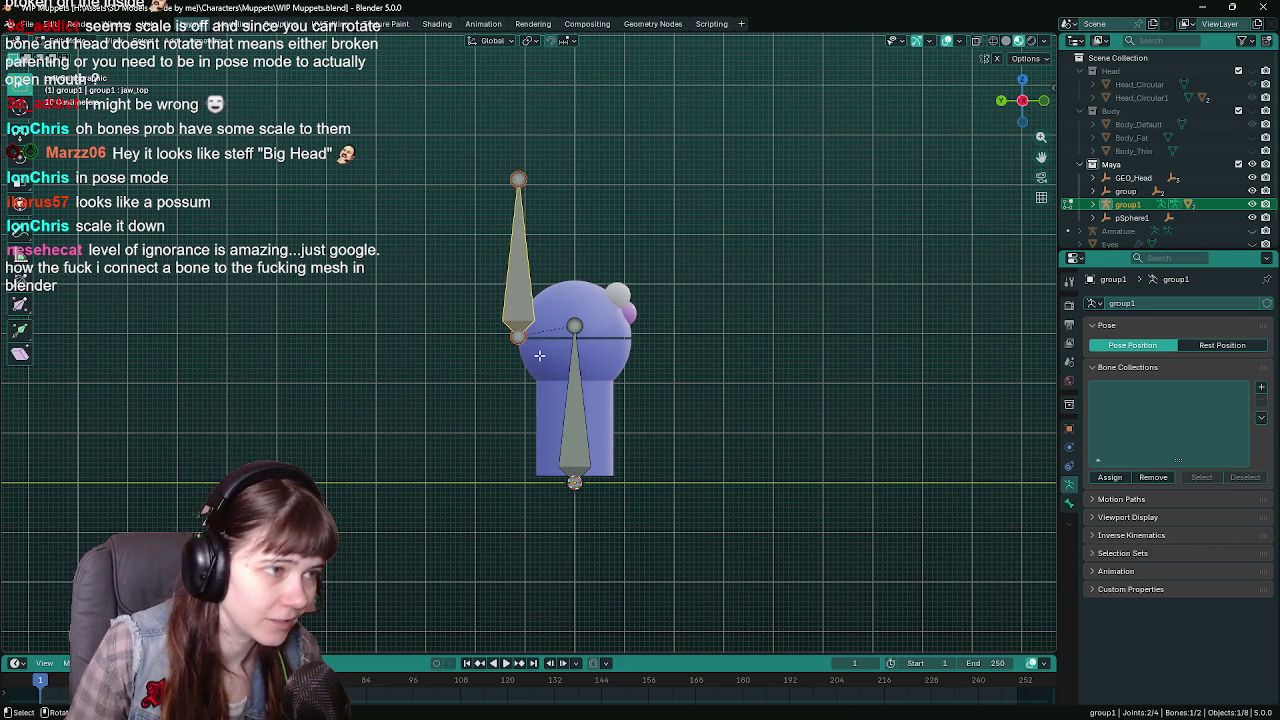
pyautogui.scroll(-3, 689, 383)
pyautogui.scroll(3, 689, 383)
pyautogui.moveTo(689, 383); pyautogui.dragTo(627, 417, button='middle')
pyautogui.scroll(2, 728, 426)
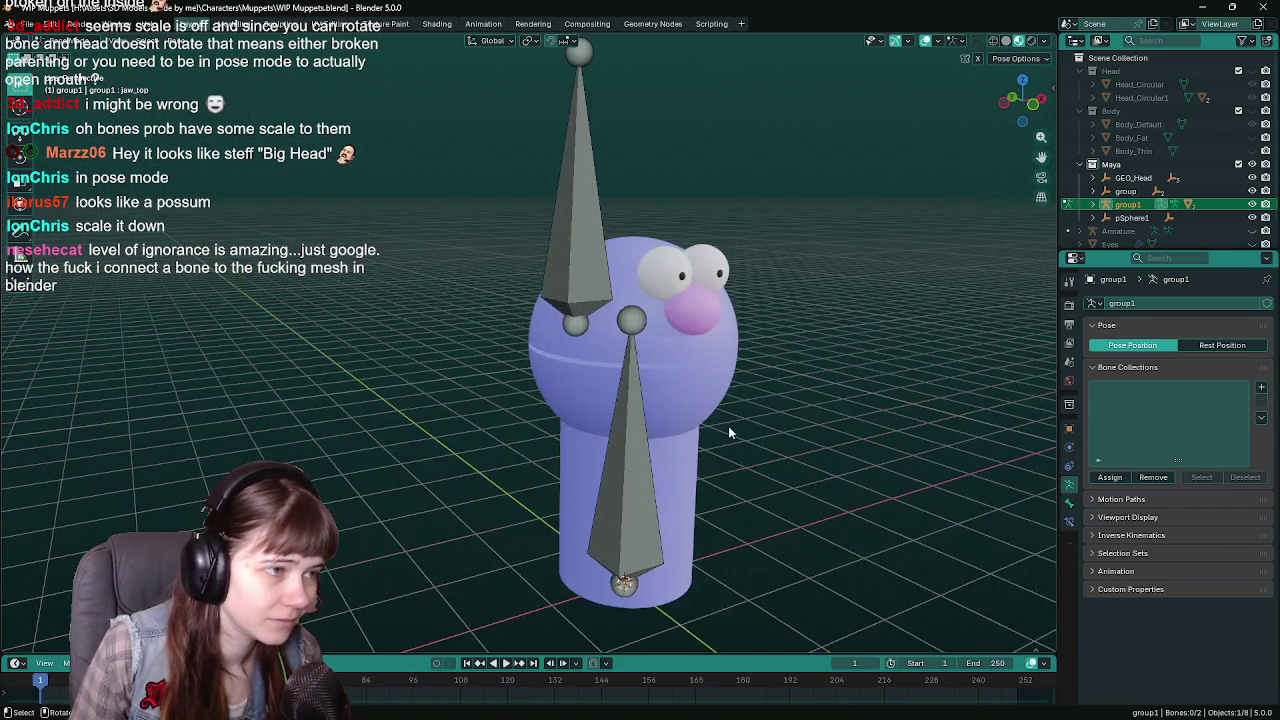
pyautogui.moveTo(728, 426); pyautogui.dragTo(828, 398, button='middle')
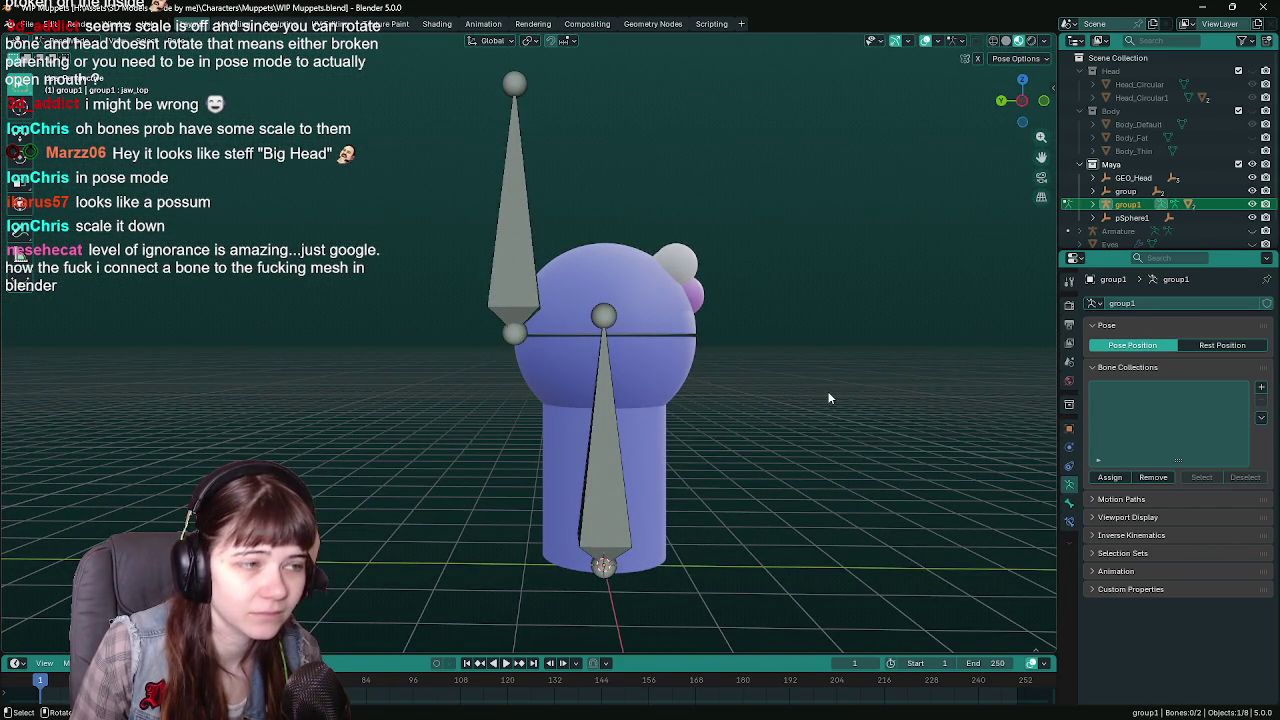
pyautogui.click(505, 275)
pyautogui.press('r')
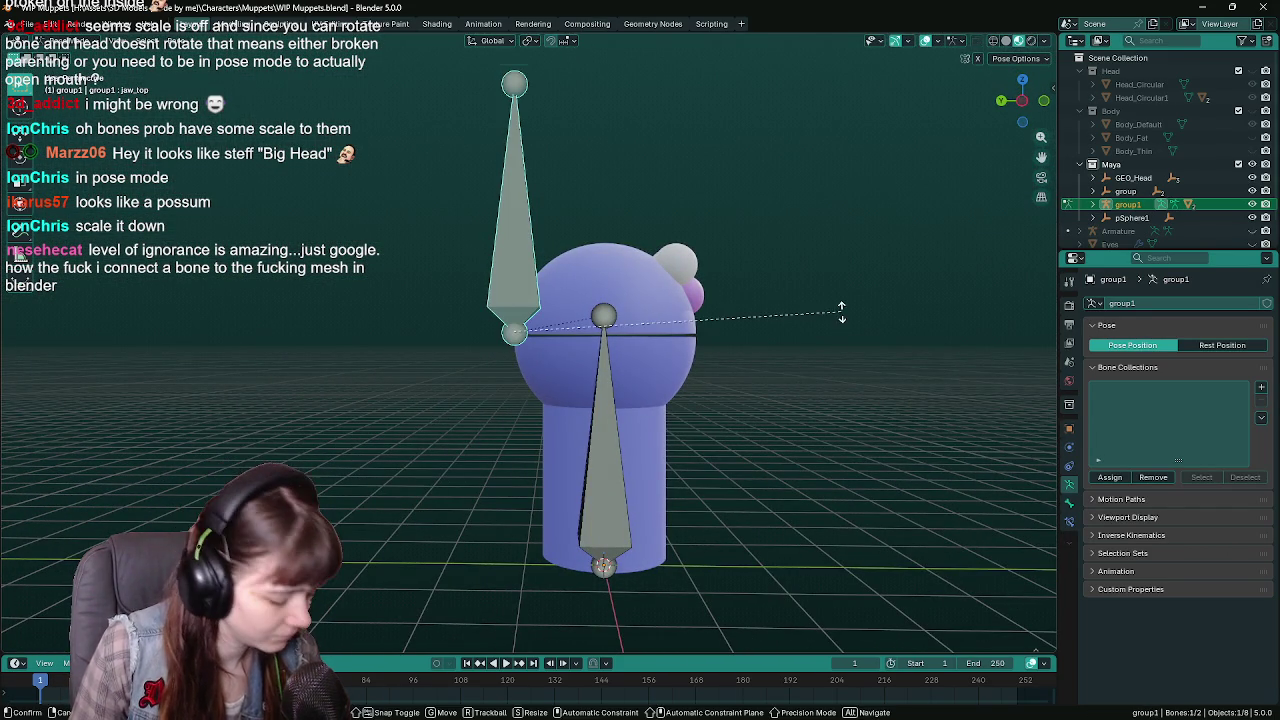
pyautogui.press('Escape')
pyautogui.press('r')
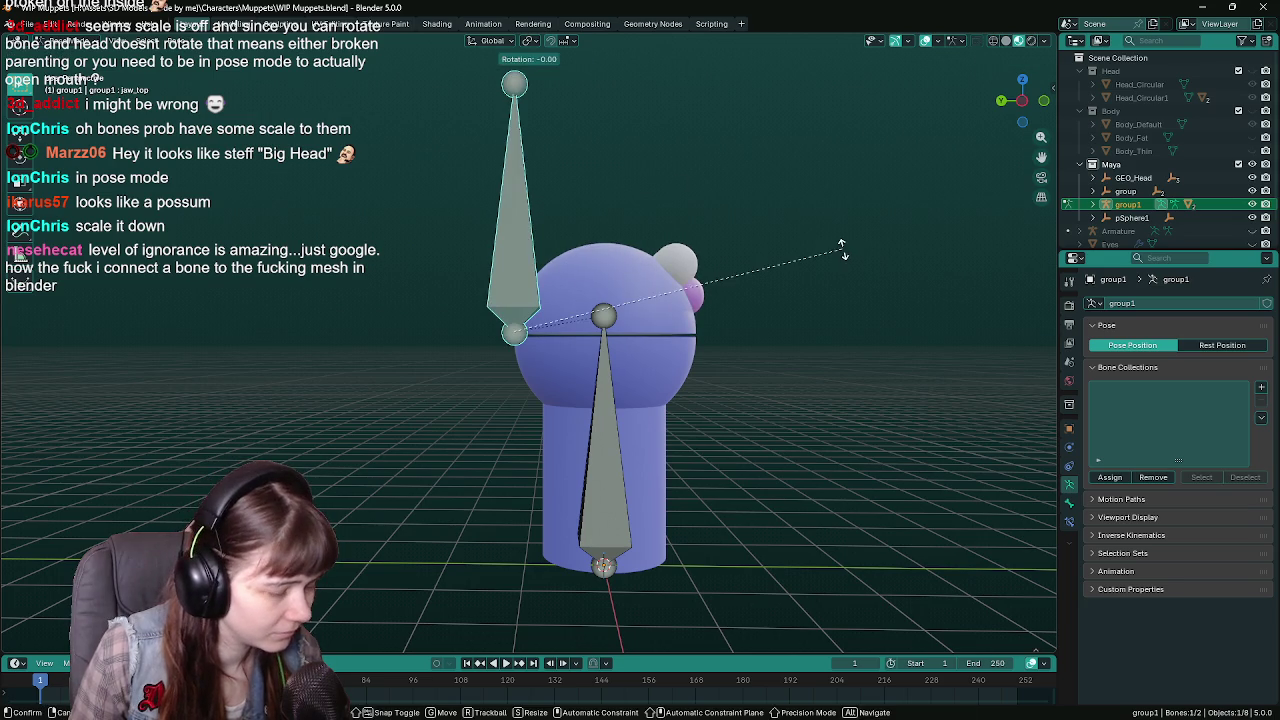
pyautogui.press('Escape')
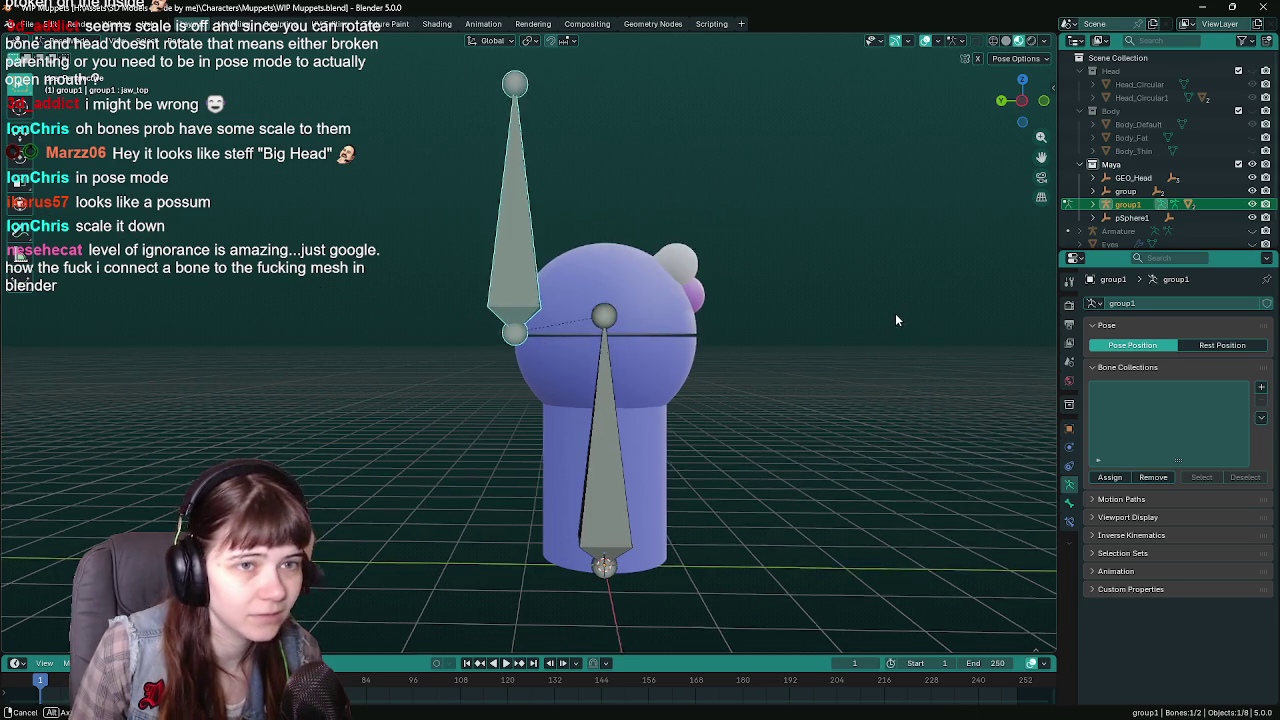
pyautogui.moveTo(896, 318); pyautogui.dragTo(843, 324, button='middle')
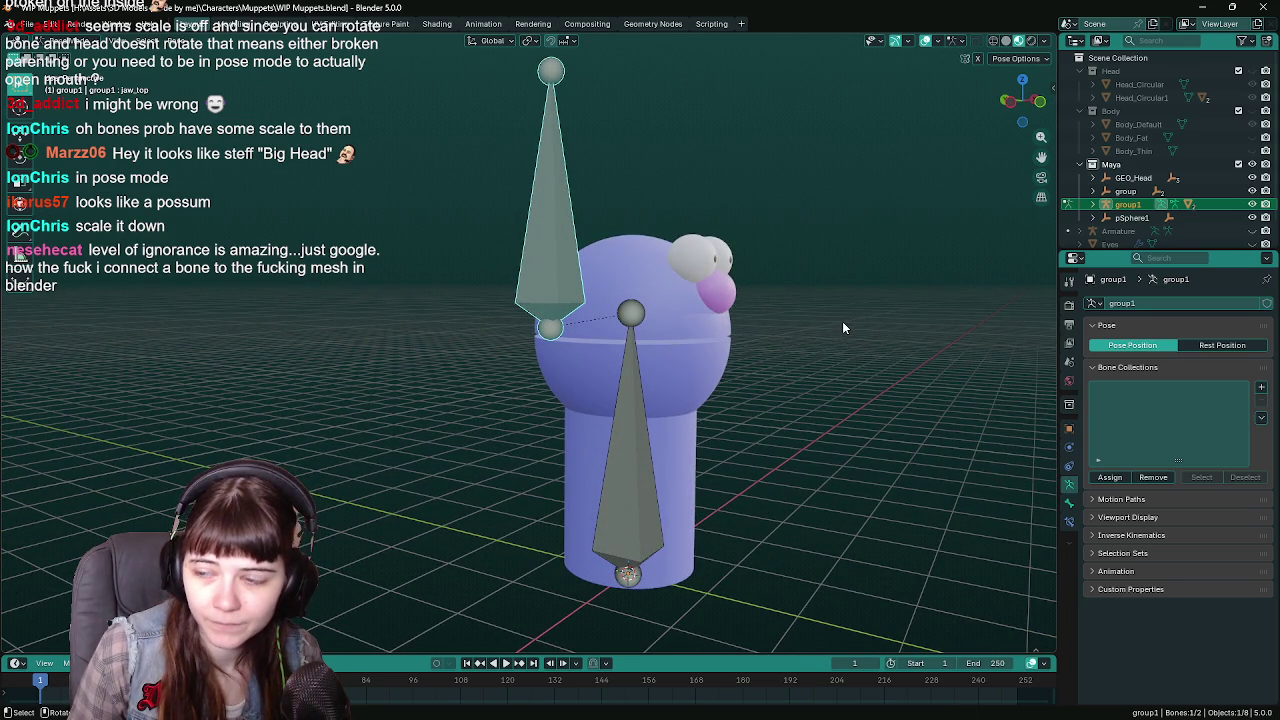
pyautogui.scroll(-1, 842, 327)
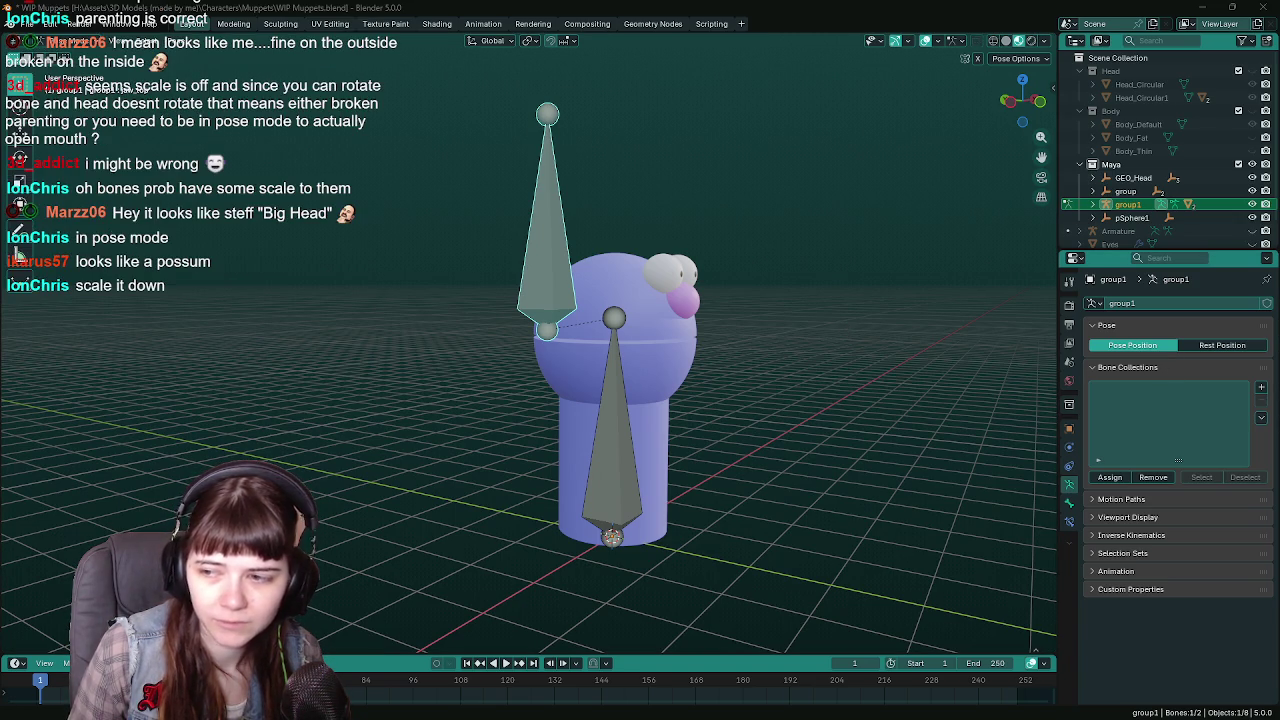
# Save WIP Muppets.blend several times while orbiting around the character.
pyautogui.moveTo(788, 278)
pyautogui.mouseDown(button='middle')
pyautogui.moveTo(808, 278)
pyautogui.moveTo(735, 270)
pyautogui.mouseUp(button='middle')
pyautogui.hotkey('ctrl', 's')
pyautogui.scroll(-2, 719, 262)
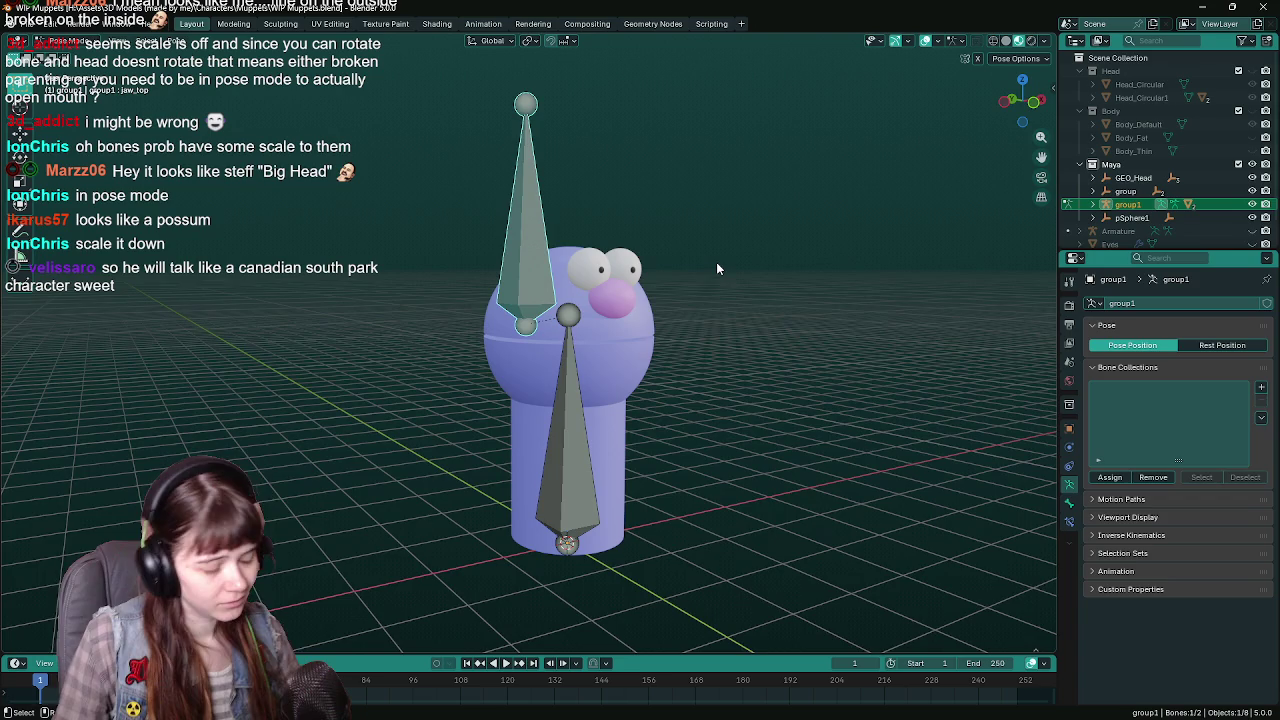
pyautogui.moveTo(716, 262); pyautogui.dragTo(760, 267, button='middle')
pyautogui.hotkey('ctrl', 's')
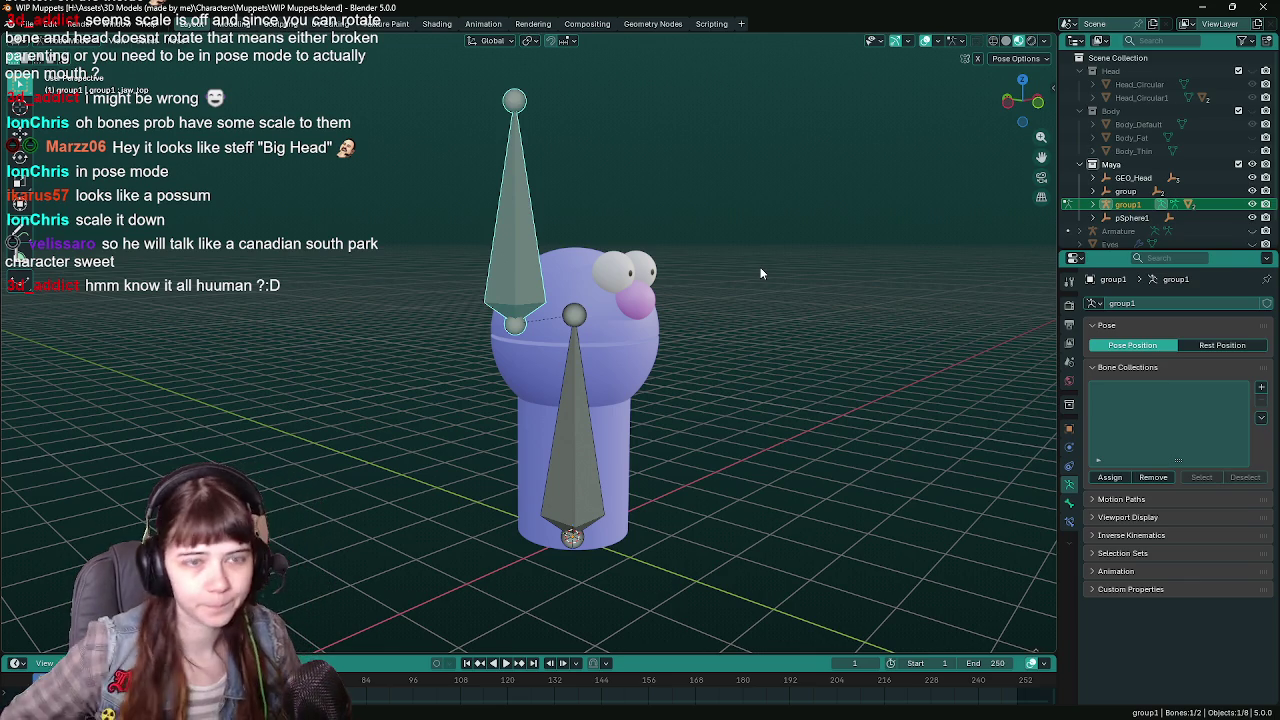
pyautogui.hotkey('ctrl', 's')
pyautogui.moveTo(758, 239)
pyautogui.mouseDown(button='middle')
pyautogui.moveTo(715, 288)
pyautogui.moveTo(743, 272)
pyautogui.moveTo(714, 274)
pyautogui.moveTo(751, 265)
pyautogui.mouseUp(button='middle')
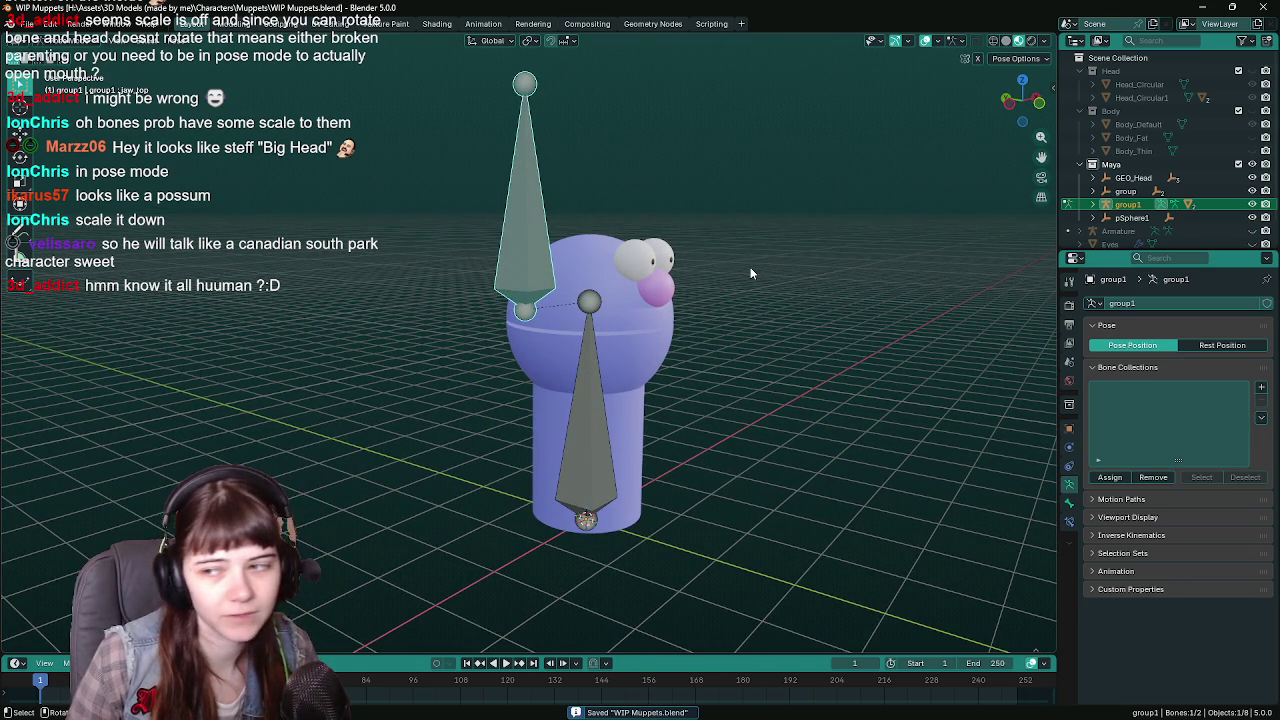
pyautogui.moveTo(745, 266); pyautogui.dragTo(738, 268, button='middle')
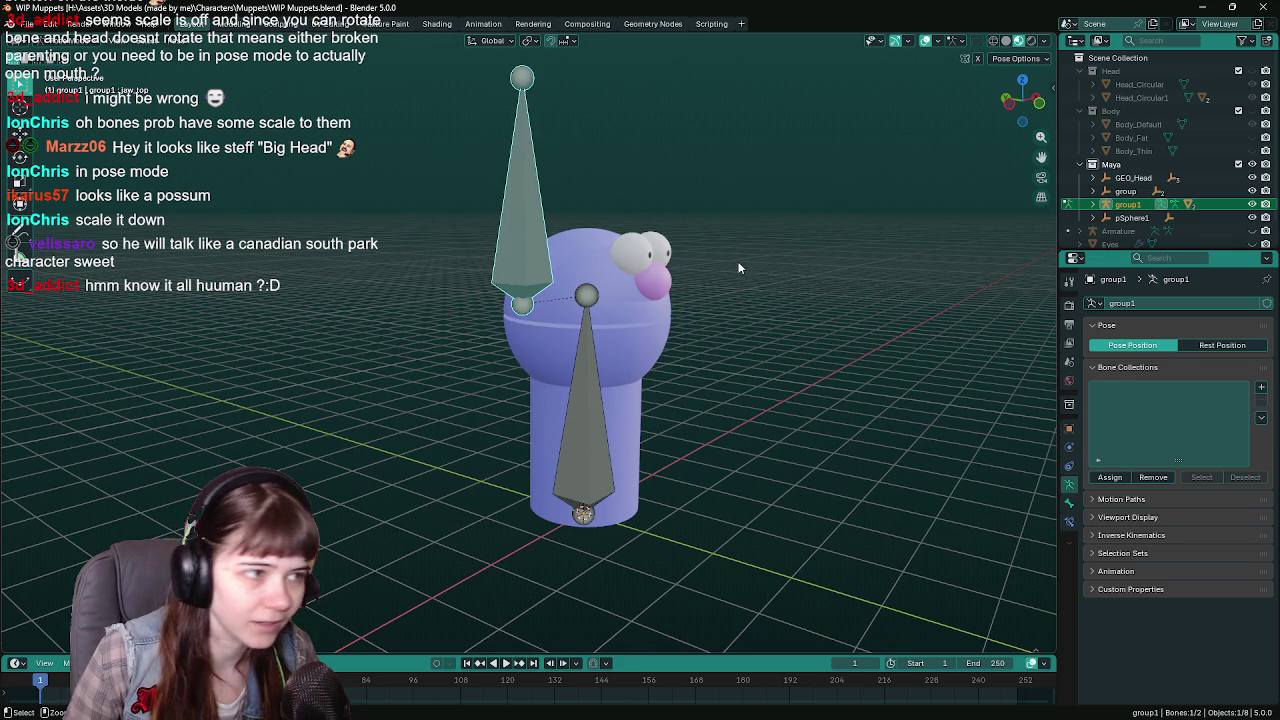
pyautogui.hotkey('ctrl', 's')
# Rotate the jaw bone on X to open the mouth, then cancel to keep it closed.
pyautogui.moveTo(519, 176)
pyautogui.mouseDown(button='middle')
pyautogui.moveTo(678, 244)
pyautogui.moveTo(760, 253)
pyautogui.mouseUp(button='middle')
pyautogui.press('r')
pyautogui.press('x')
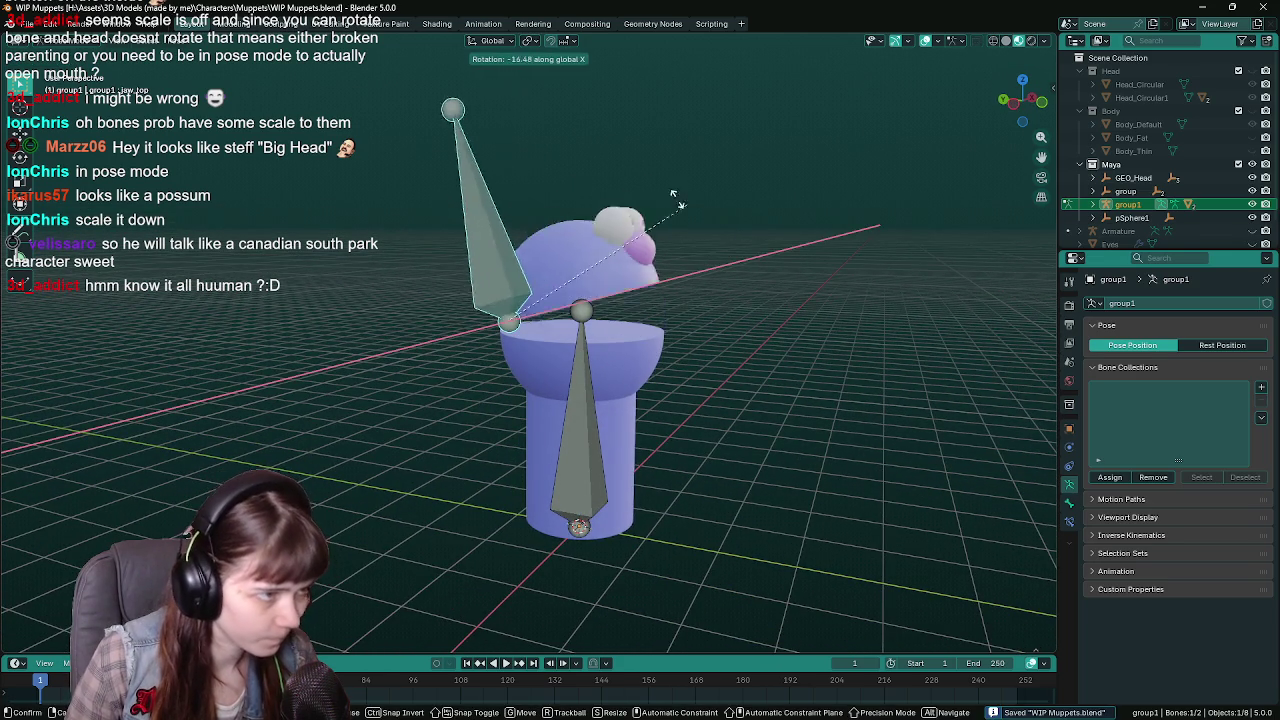
pyautogui.press('Escape')
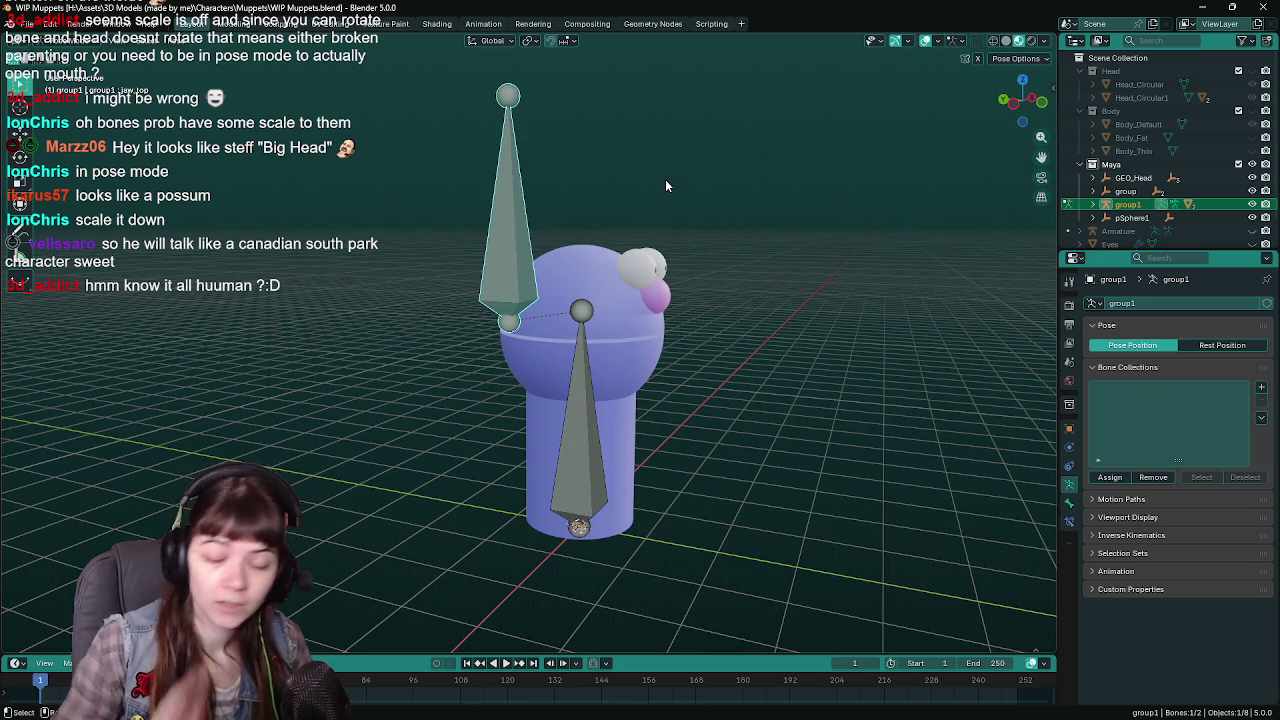
pyautogui.moveTo(768, 210); pyautogui.dragTo(732, 204, button='middle')
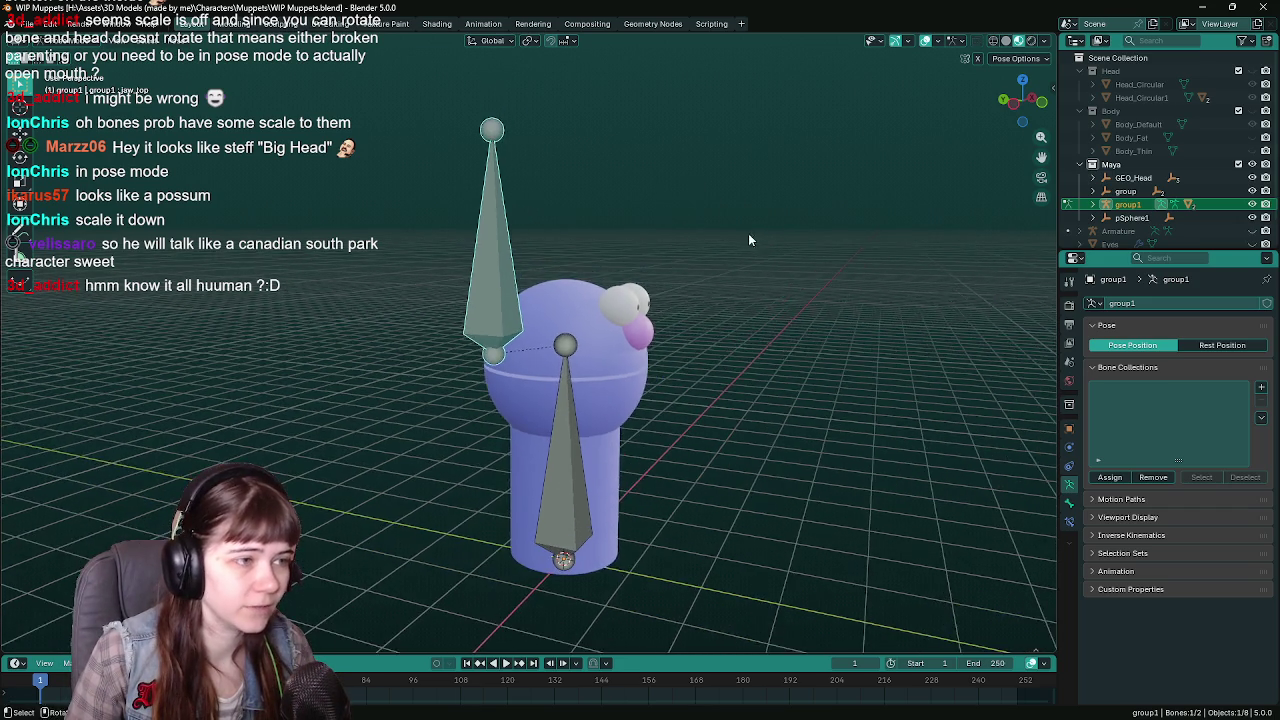
pyautogui.scroll(2, 732, 204)
pyautogui.scroll(-1, 739, 205)
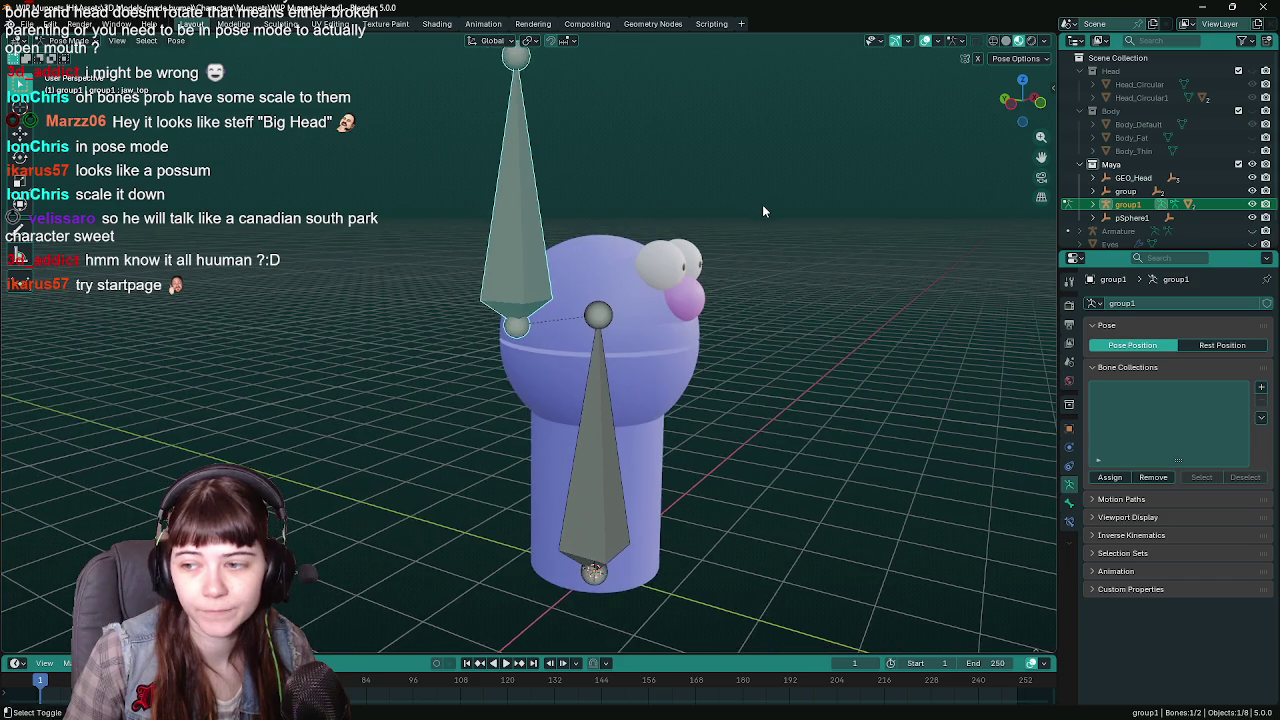
pyautogui.scroll(-1, 750, 207)
pyautogui.hotkey('ctrl', 's')
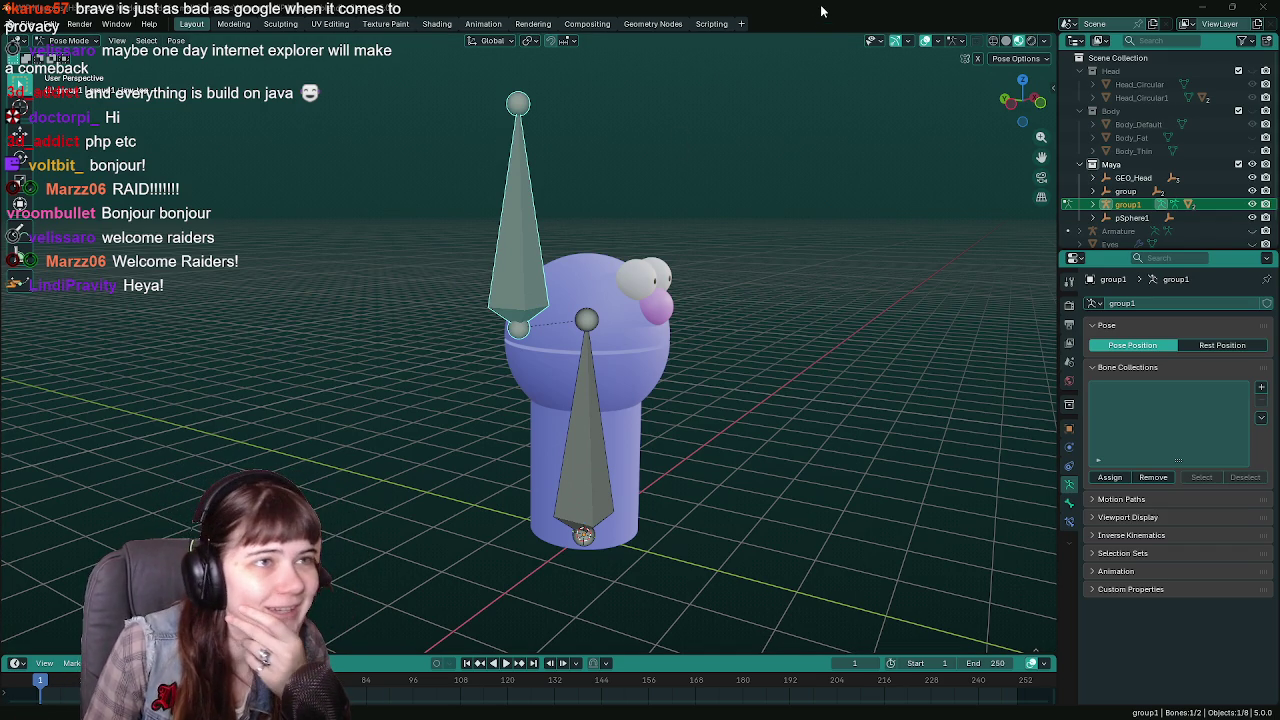
pyautogui.moveTo(657, 404); pyautogui.dragTo(729, 368, button='middle')
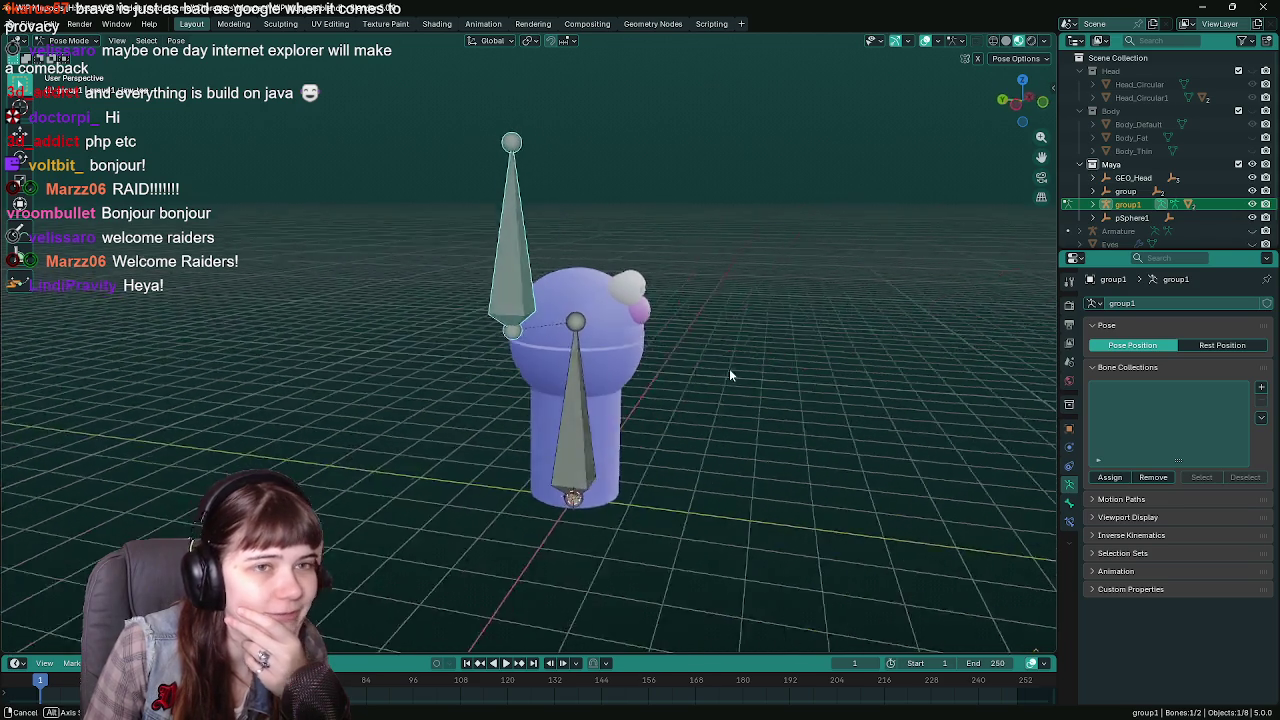
pyautogui.moveTo(729, 375)
pyautogui.mouseDown(button='middle')
pyautogui.moveTo(752, 308)
pyautogui.moveTo(669, 298)
pyautogui.moveTo(687, 304)
pyautogui.mouseUp(button='middle')
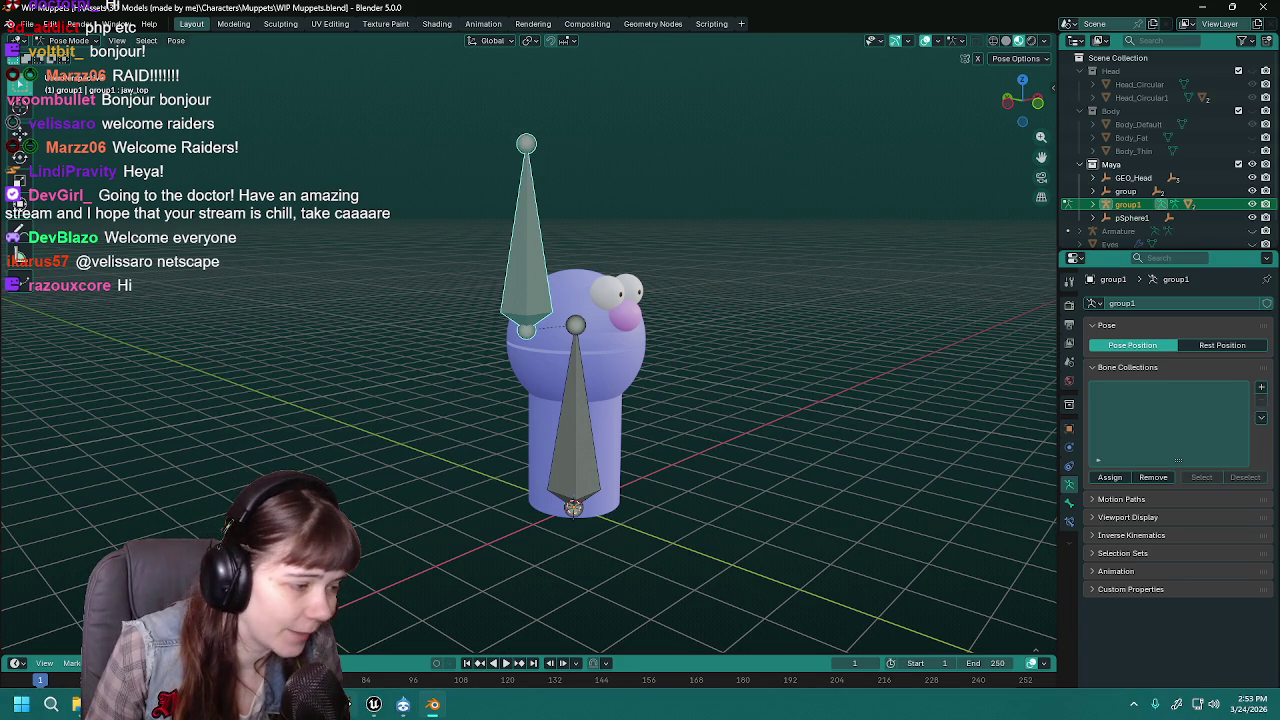
# Show the grocery level viewport in Unreal Engine, then return to Blender.
pyautogui.click(375, 705)
pyautogui.click(197, 42)
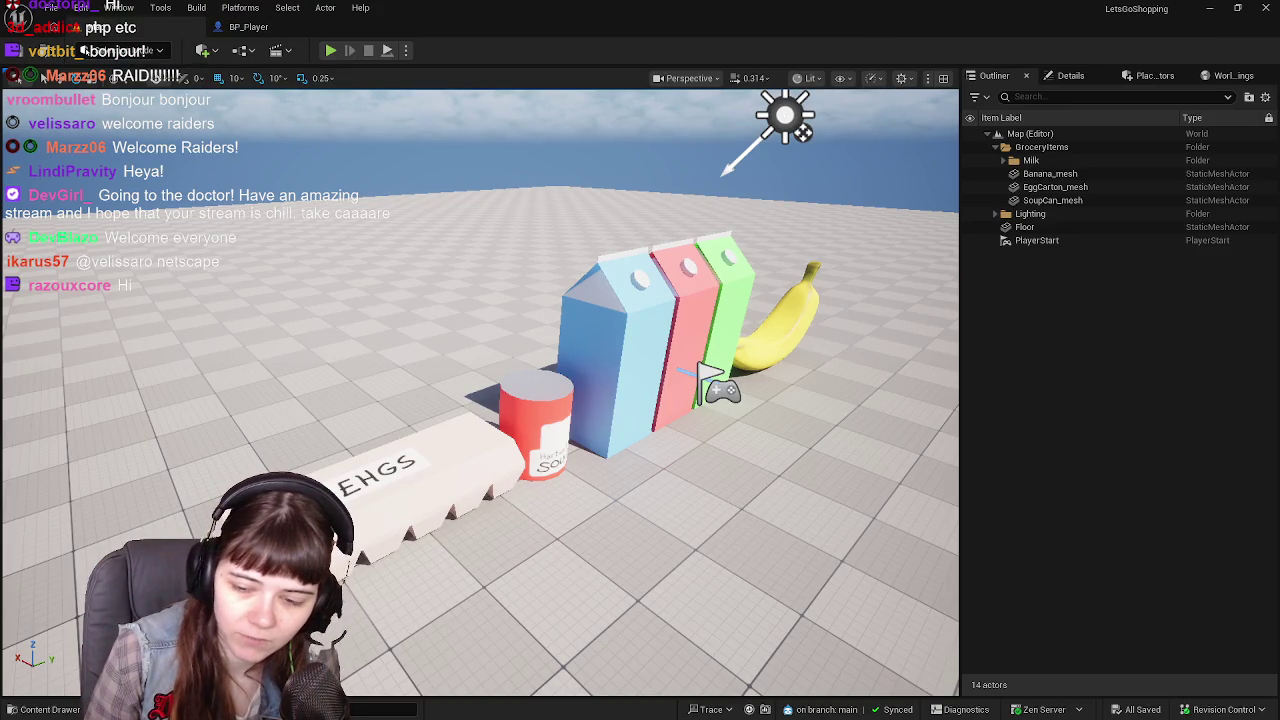
pyautogui.hotkey('alt', 'Tab')
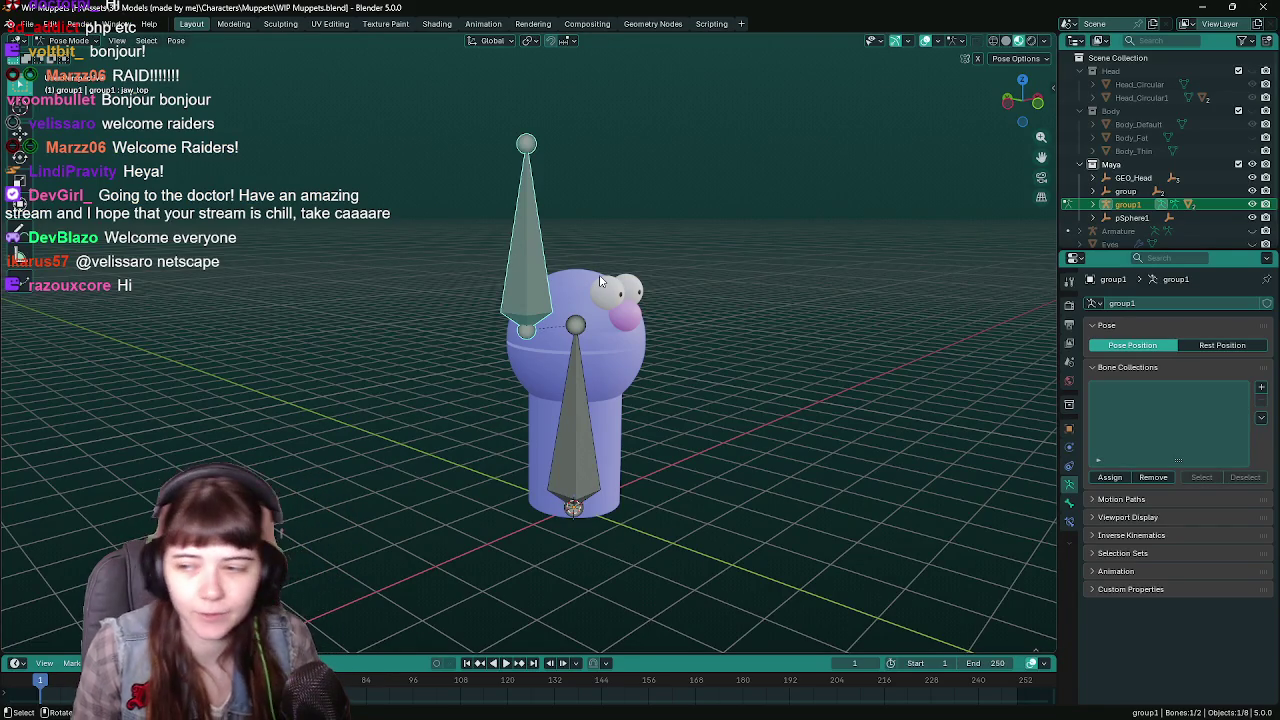
# Save WIP Muppets.blend, then trial an X-axis jaw rotation and cancel it, keeping the mouth closed.
pyautogui.moveTo(600, 281)
pyautogui.mouseDown(button='middle')
pyautogui.moveTo(753, 263)
pyautogui.moveTo(778, 300)
pyautogui.mouseUp(button='middle')
pyautogui.hotkey('ctrl', 's')
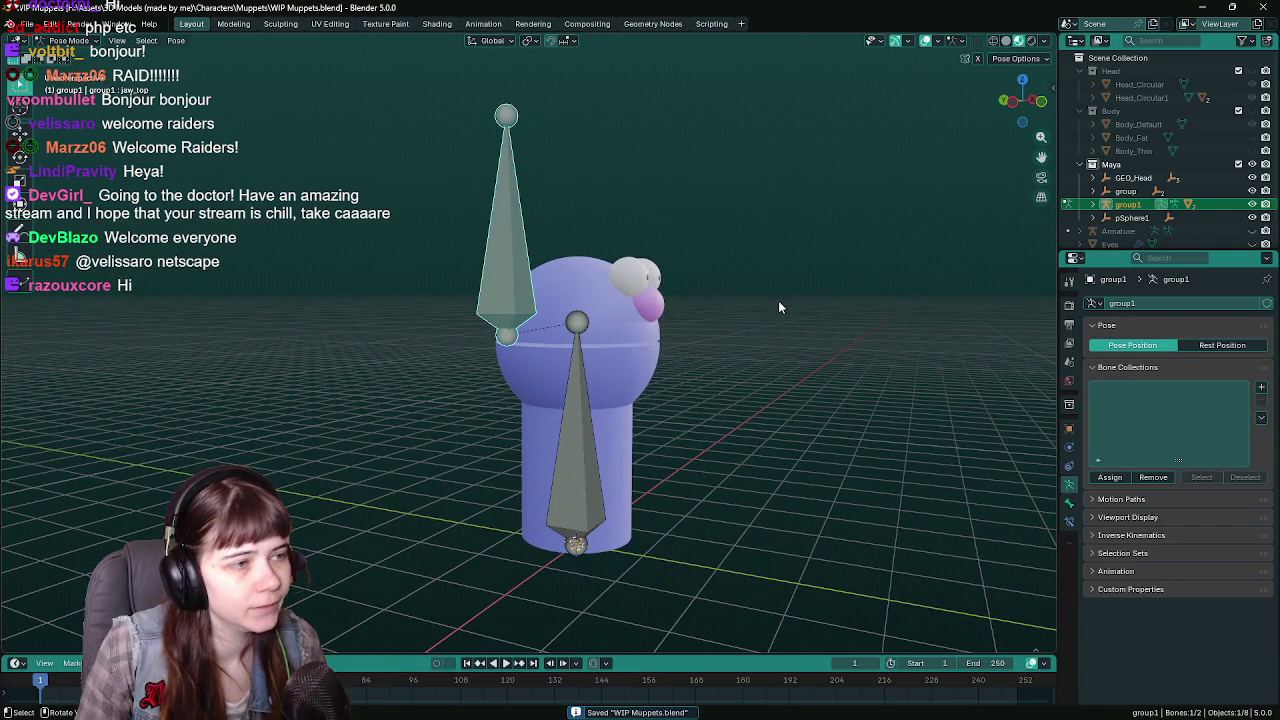
pyautogui.press('r')
pyautogui.press('x')
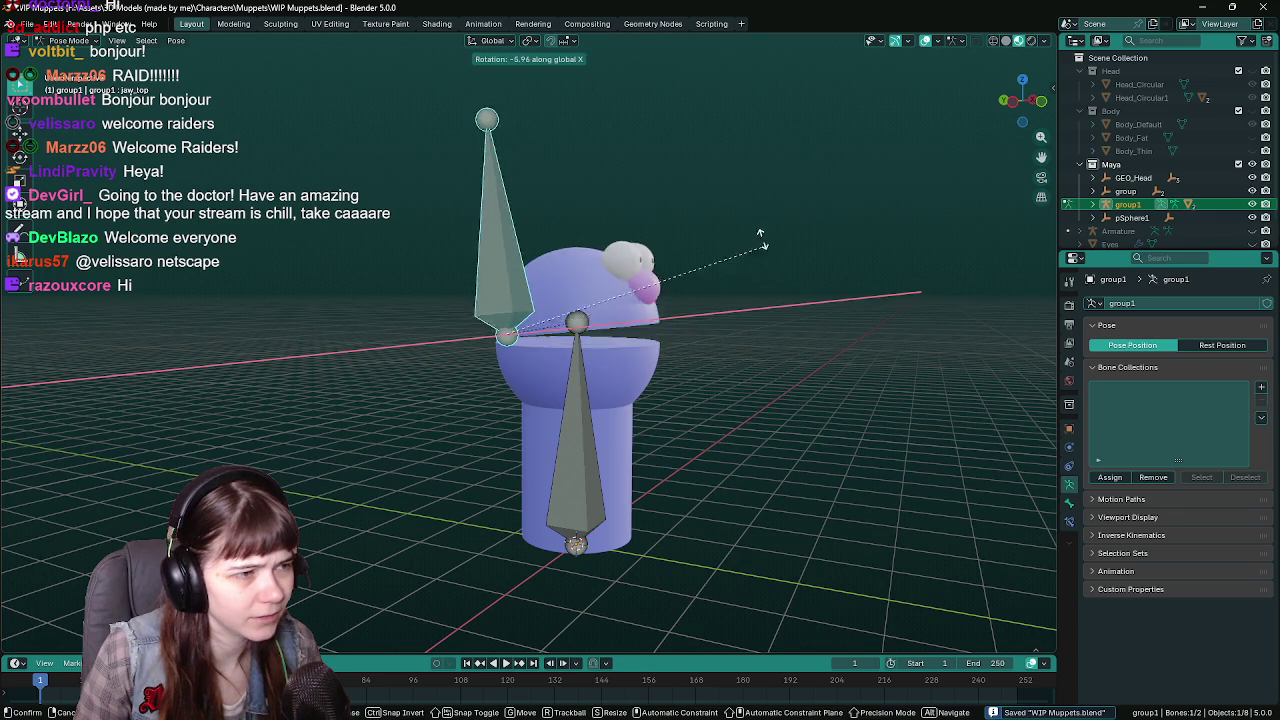
pyautogui.press('Escape')
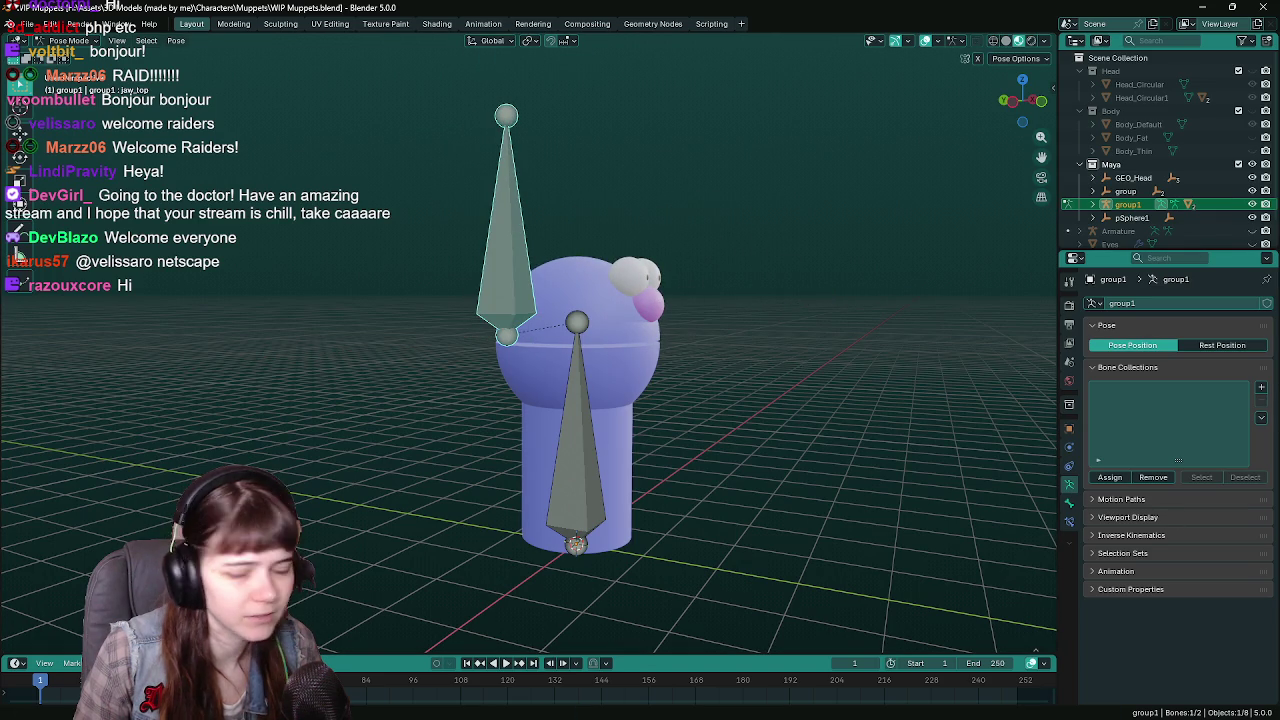
# Scroll through the Maya jaw-rig video's description on YouTube, then return to Blender.
pyautogui.hotkey('alt', 'Tab')
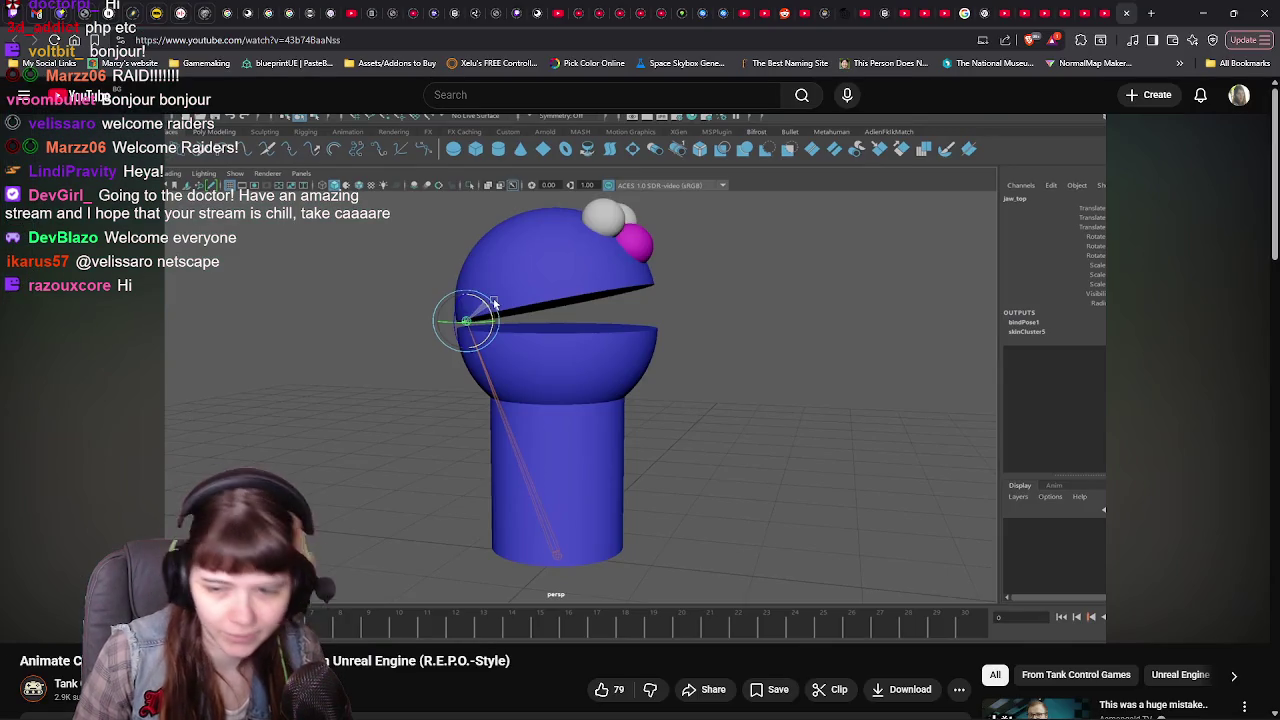
pyautogui.scroll(-3, 530, 440)
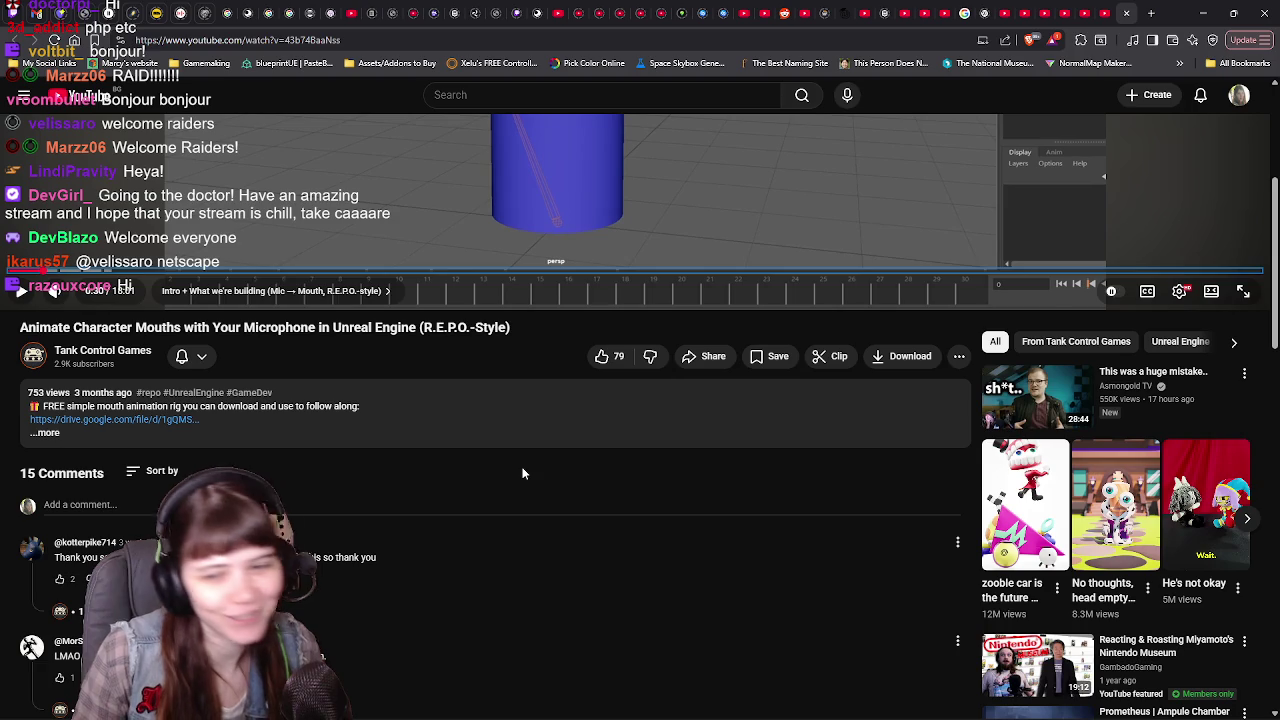
pyautogui.scroll(3, 545, 560)
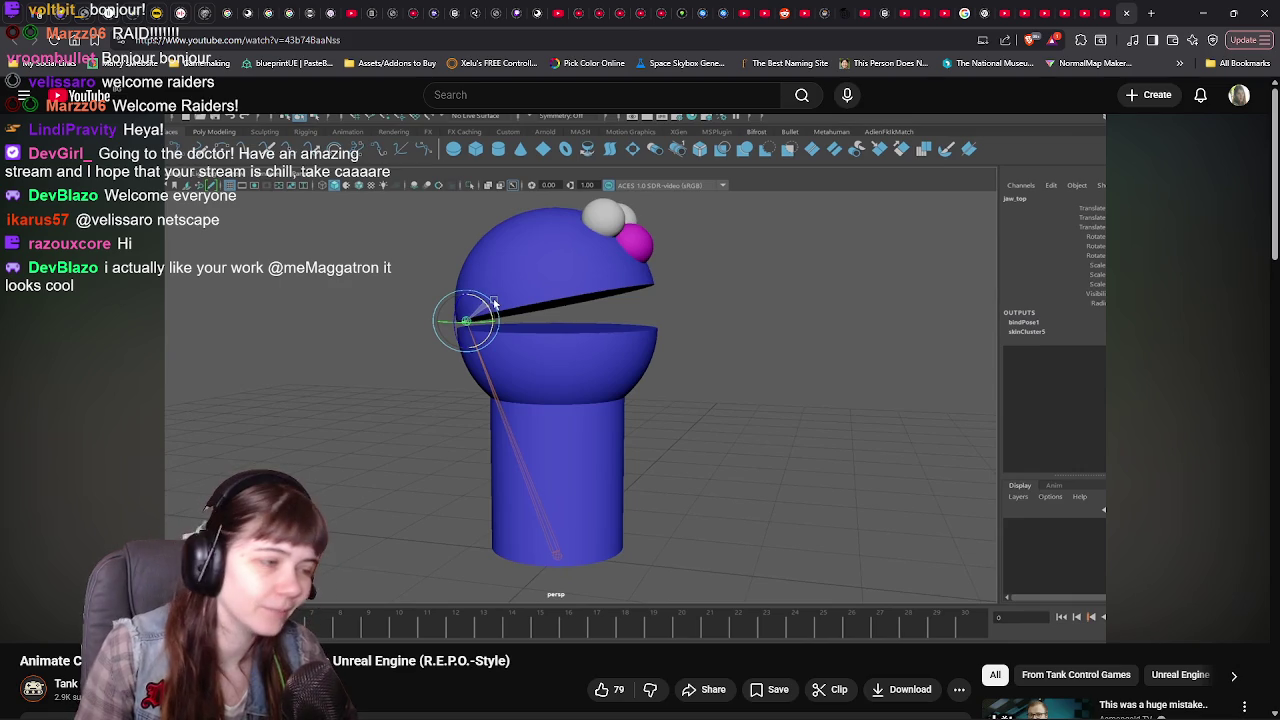
pyautogui.hotkey('alt', 'Tab')
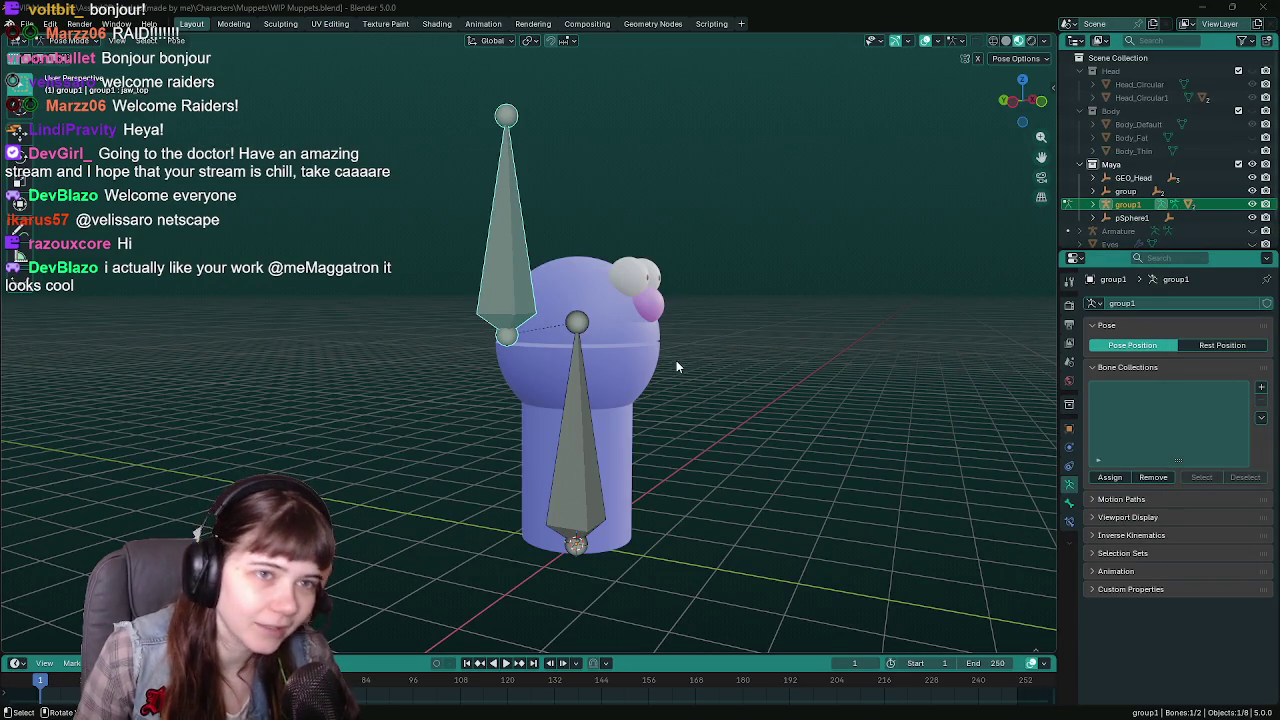
# Save WIP Muppets.blend, then trial an X-axis head rotation and cancel it upright.
pyautogui.moveTo(777, 354); pyautogui.dragTo(794, 355, button='middle')
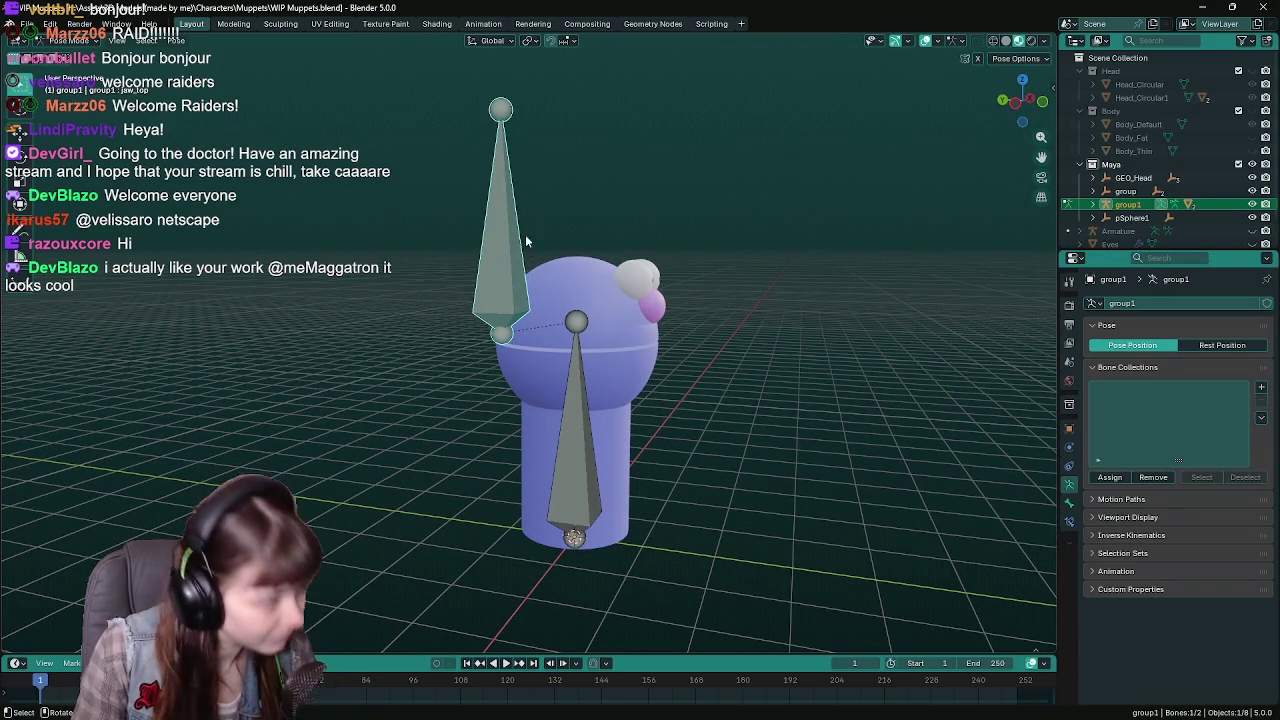
pyautogui.hotkey('ctrl', 's')
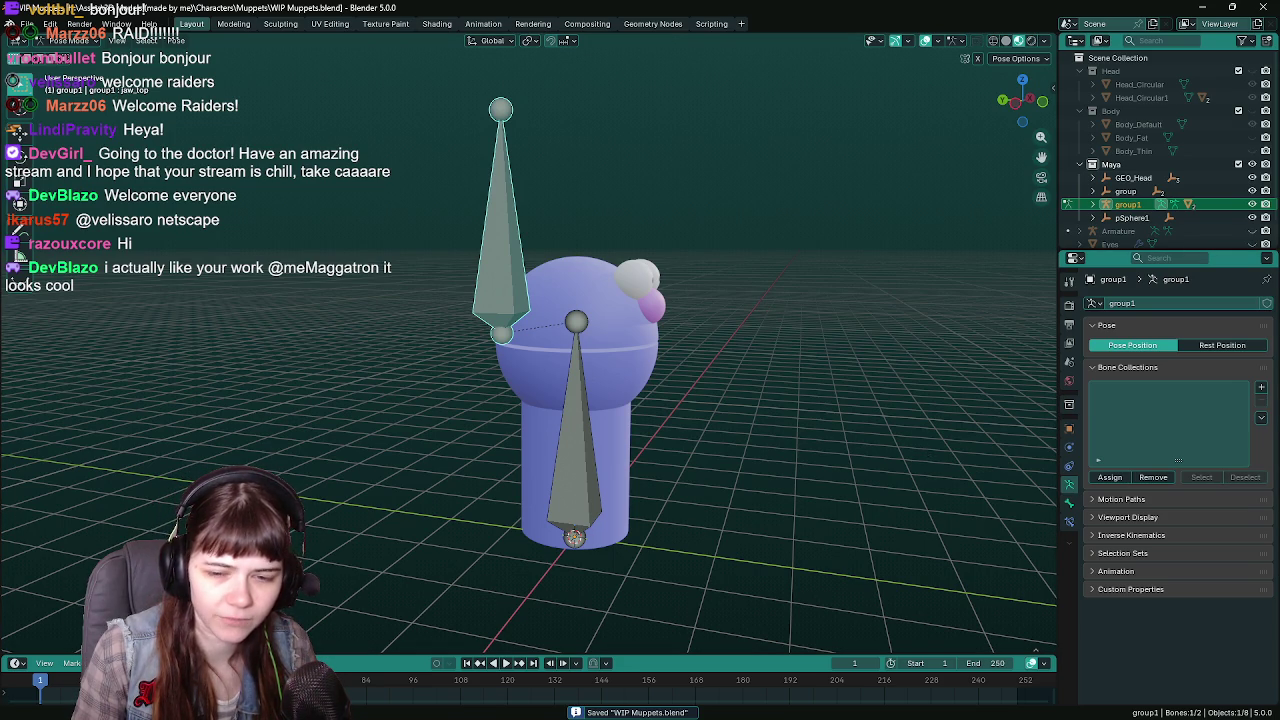
pyautogui.moveTo(894, 372); pyautogui.dragTo(810, 376, button='middle')
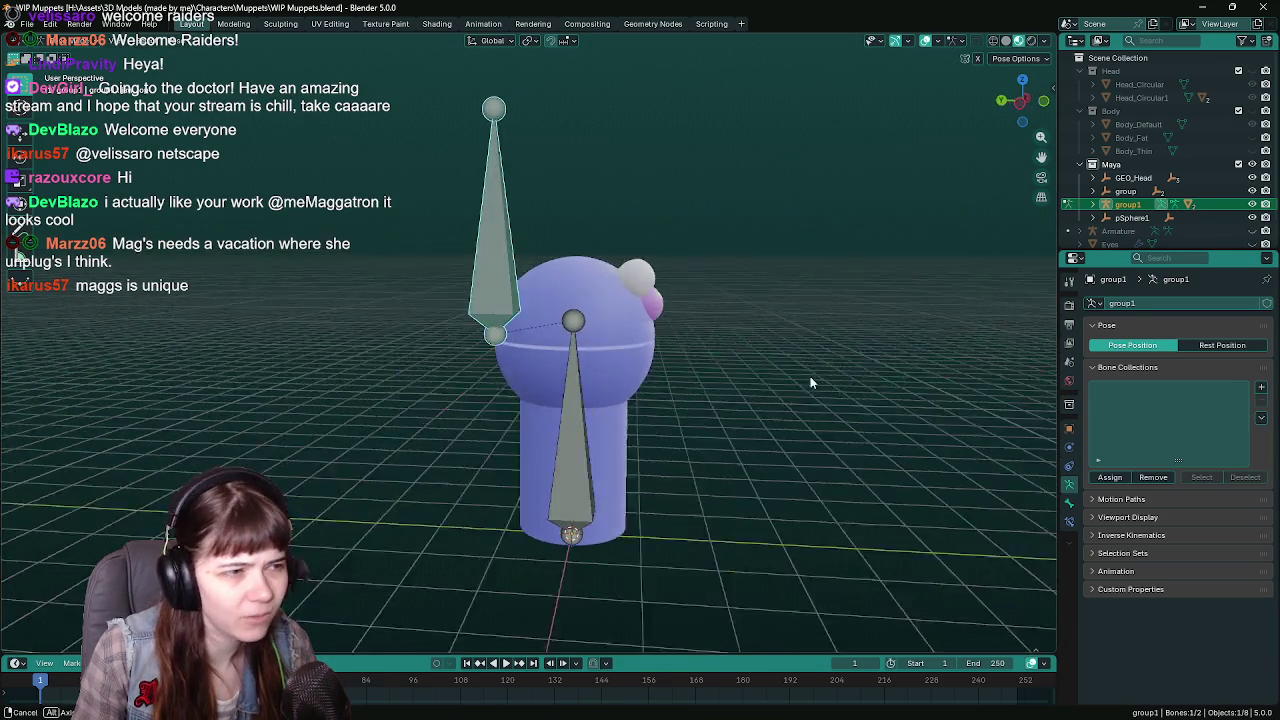
pyautogui.press('r')
pyautogui.press('x')
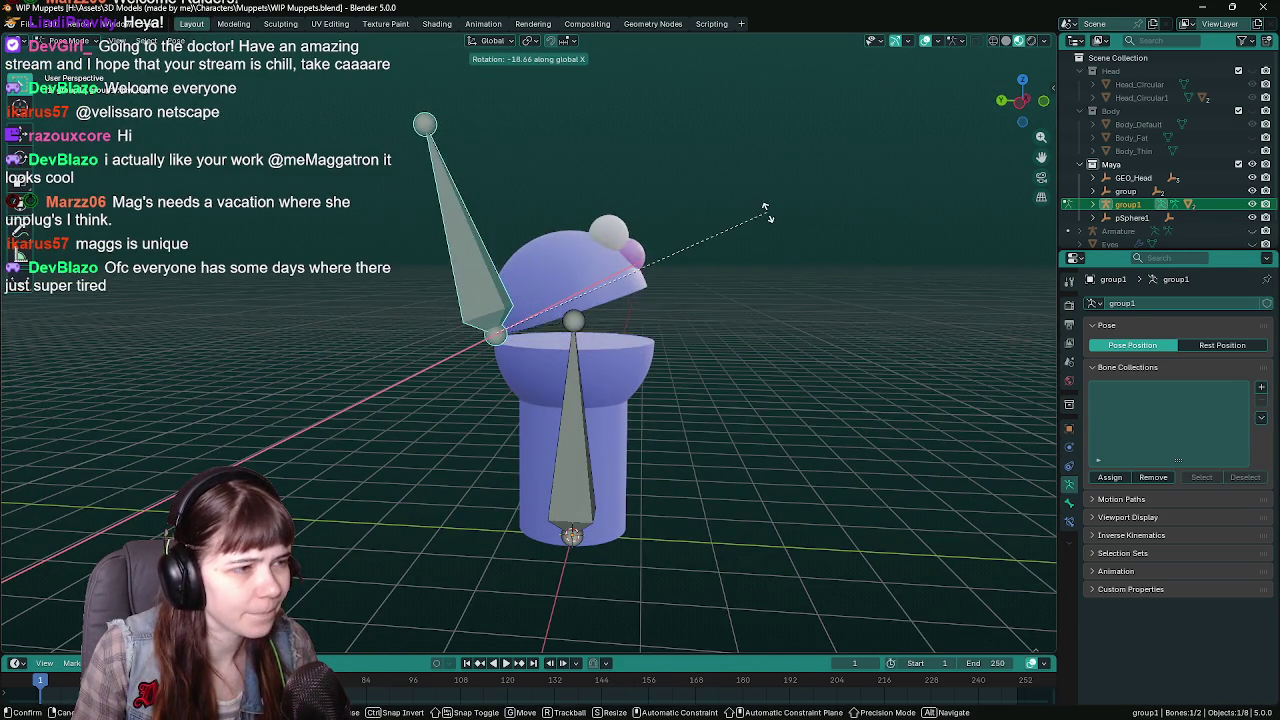
pyautogui.rightClick(779, 236)
# Orbit back toward a frontal view of the muppet and save WIP Muppets.blend again.
pyautogui.moveTo(779, 236); pyautogui.dragTo(800, 345, button='middle')
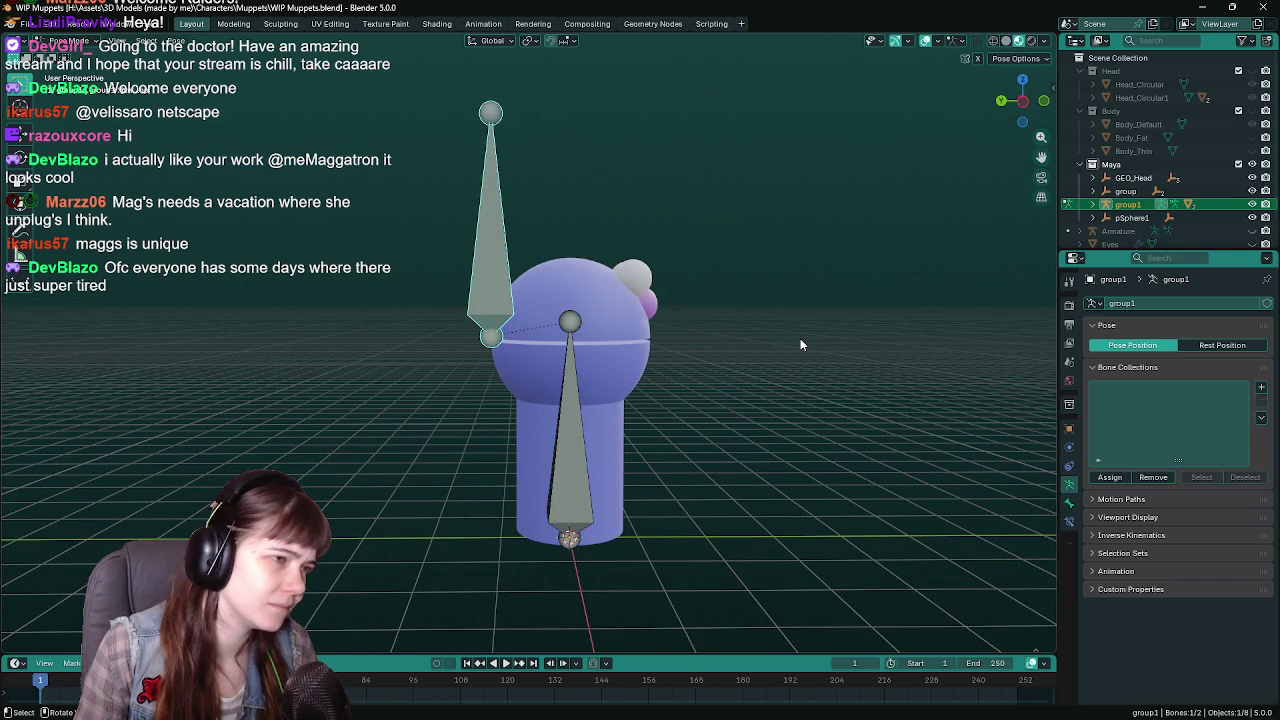
pyautogui.moveTo(800, 341); pyautogui.dragTo(752, 350, button='middle')
pyautogui.hotkey('ctrl', 's')
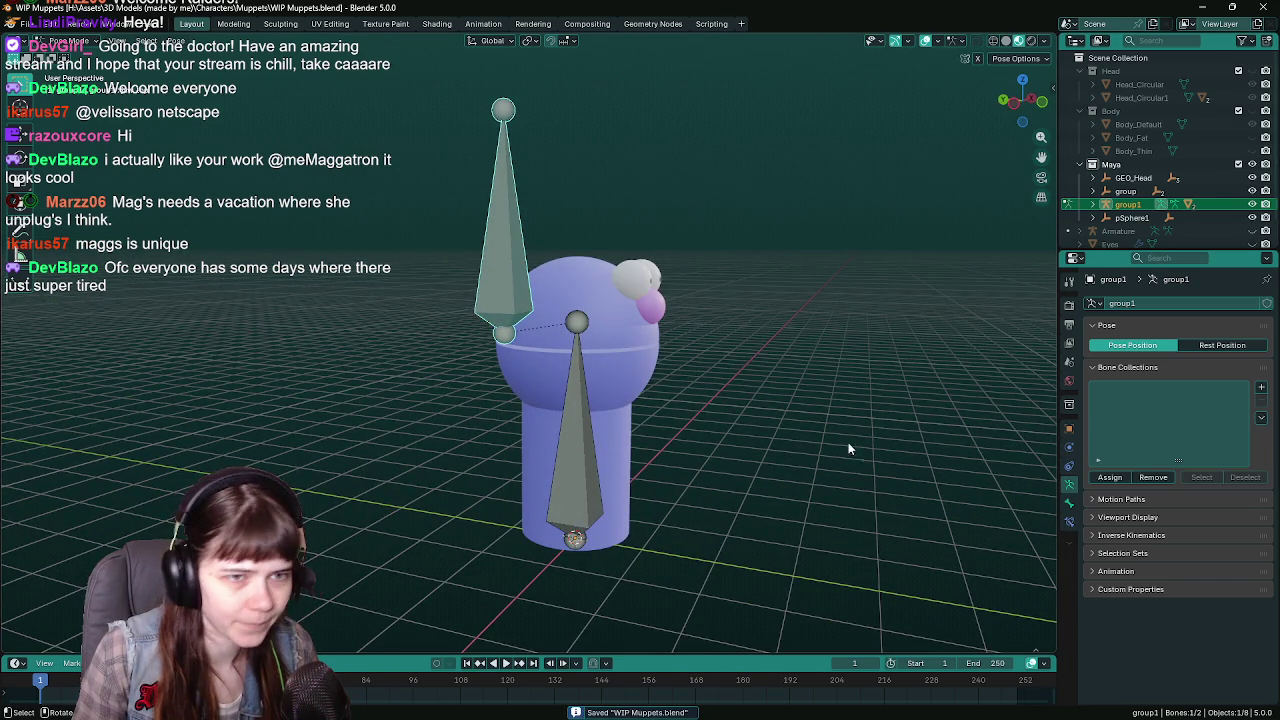
pyautogui.moveTo(848, 442); pyautogui.dragTo(838, 421, button='middle')
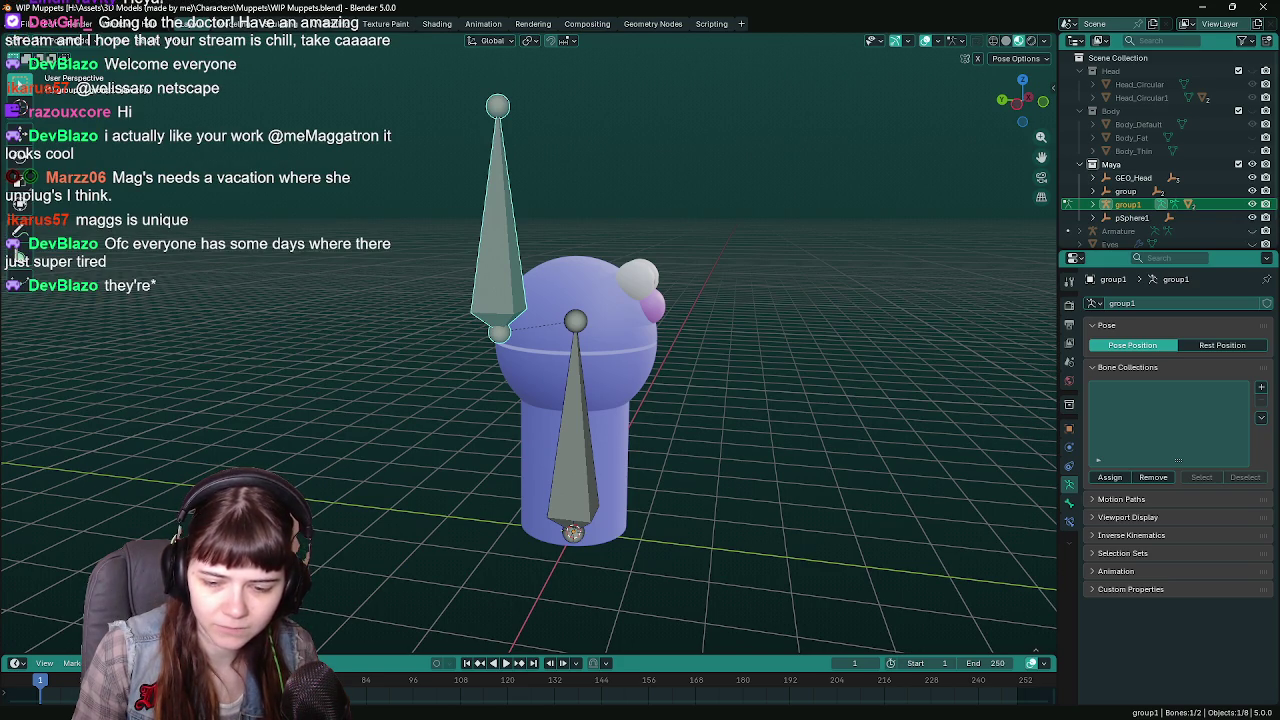
pyautogui.moveTo(723, 434); pyautogui.dragTo(670, 421, button='middle')
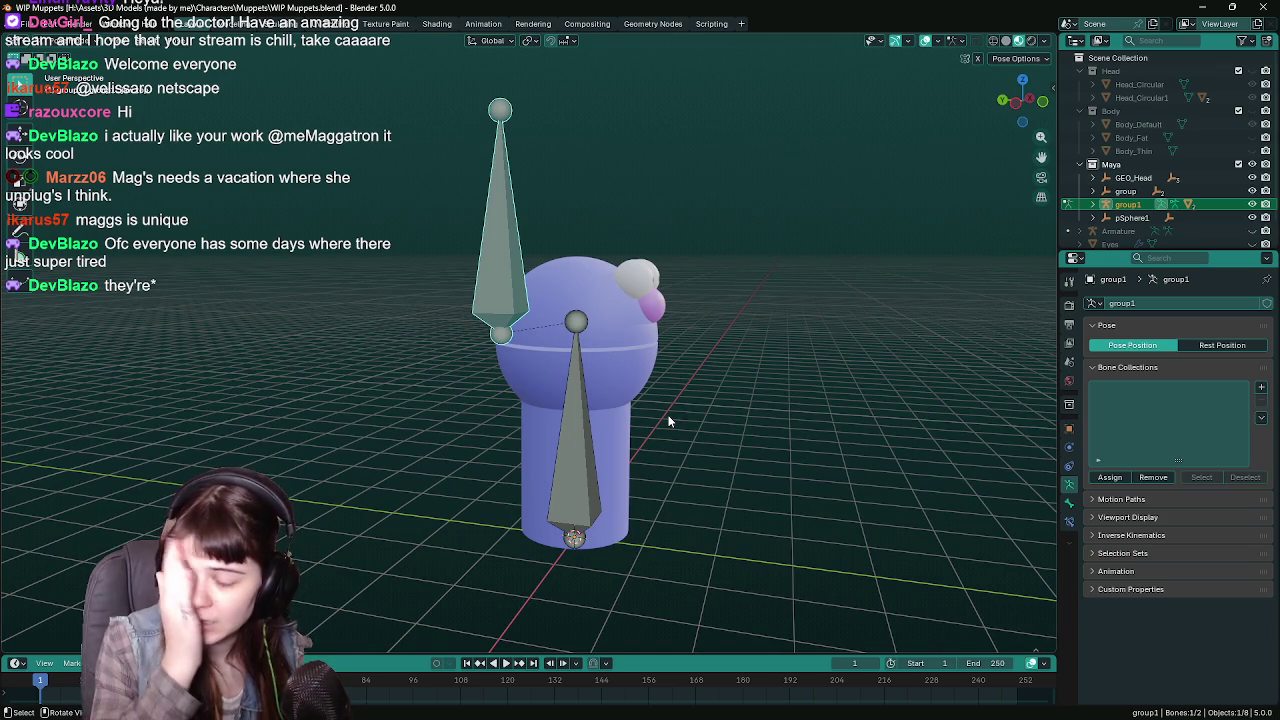
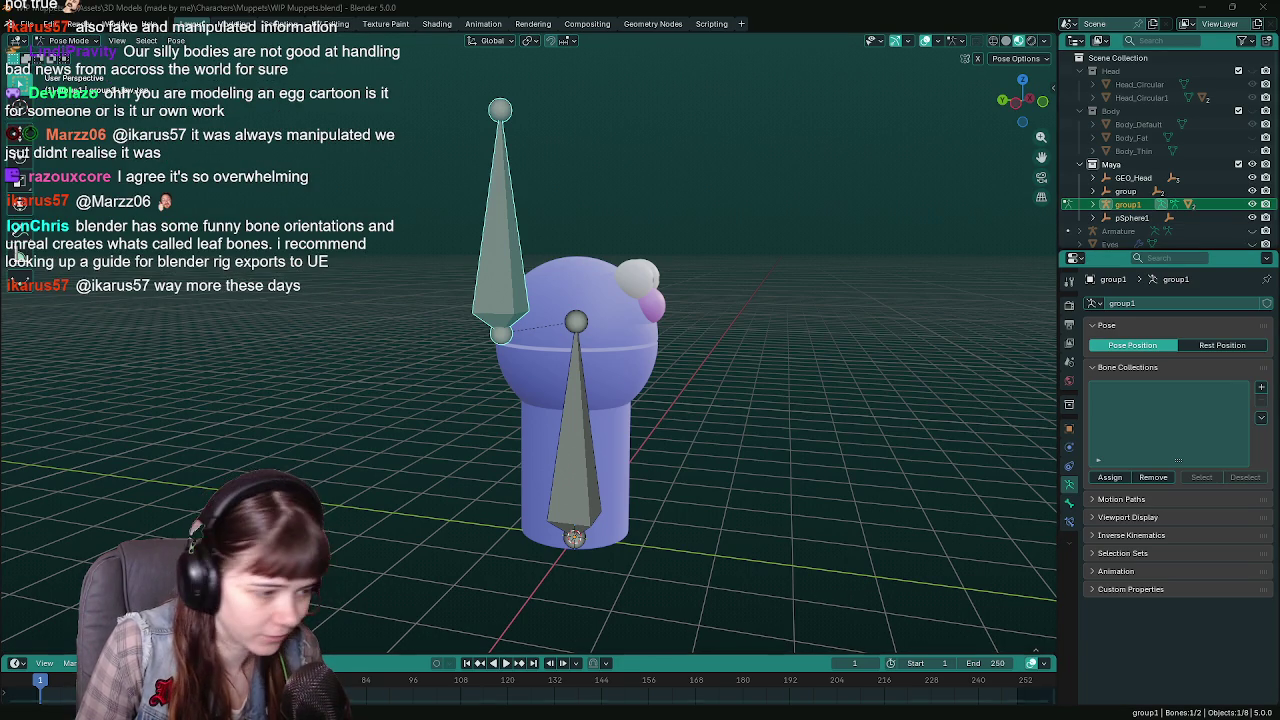
# Switch from Blender to the Unreal Editor showing the LetsGoShopping level.
pyautogui.hotkey('alt', 'Tab')
# Fly the Unreal viewport to the EHGS egg carton, then reopen WIP food items.blend in Blender.
pyautogui.moveTo(480, 400); pyautogui.dragTo(500, 380, button='right')
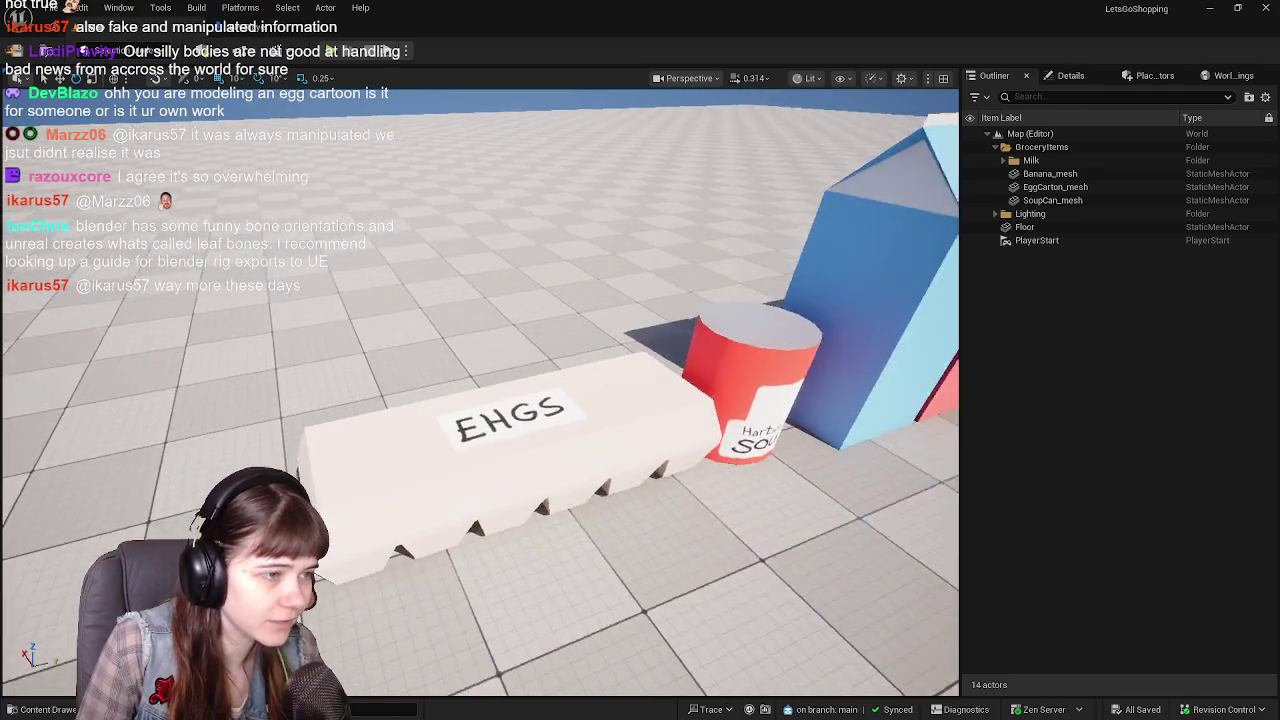
pyautogui.moveTo(727, 390); pyautogui.dragTo(727, 390, button='right')
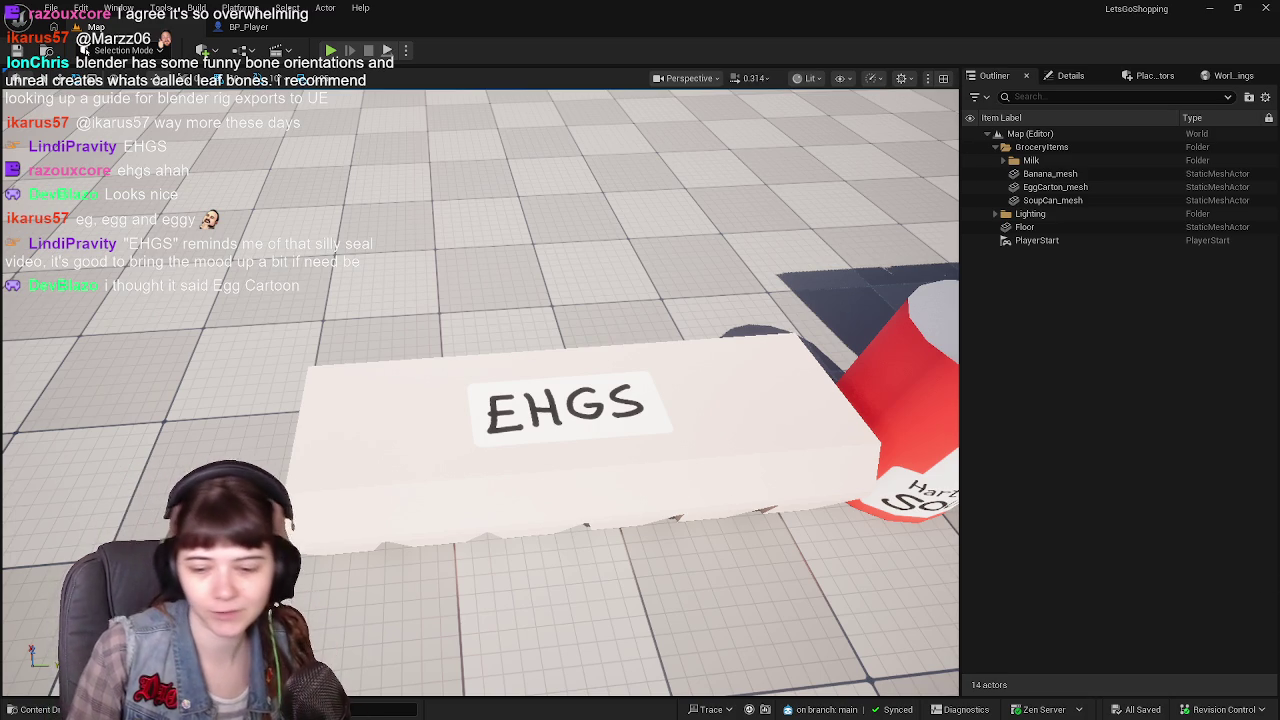
pyautogui.click(1212, 8)
pyautogui.click(1212, 8)
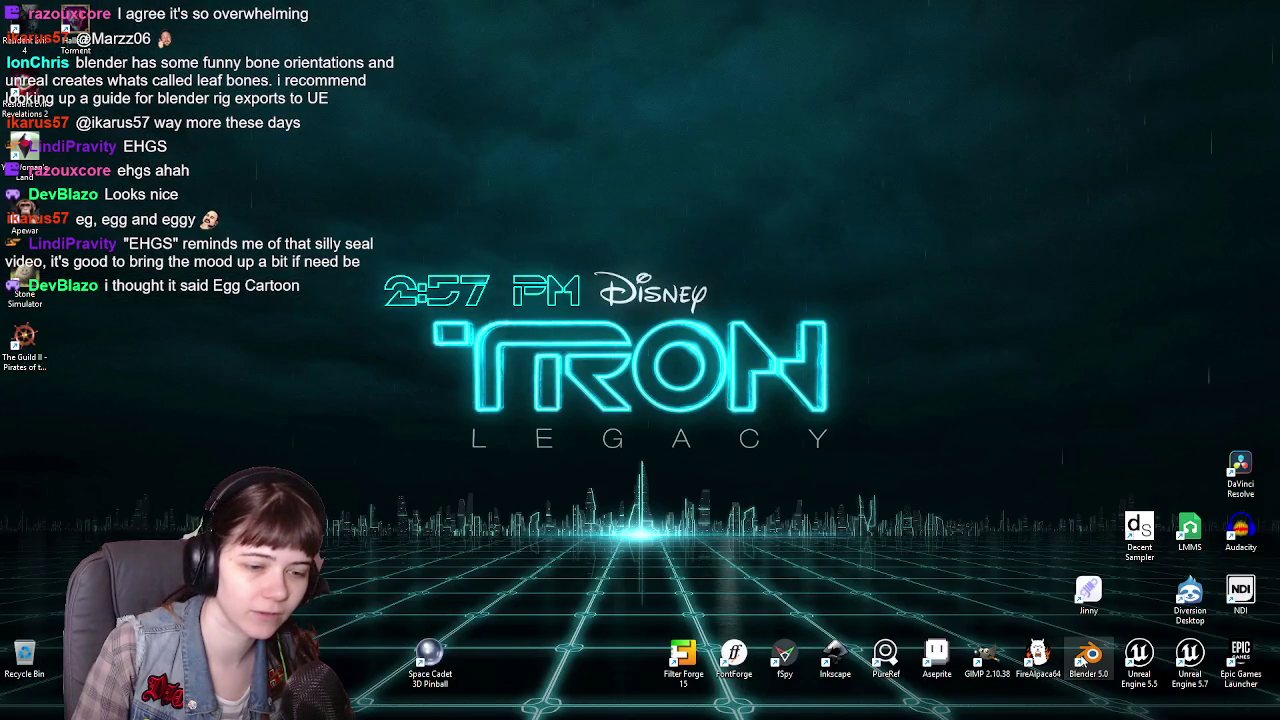
pyautogui.hotkey('alt', 'Tab')
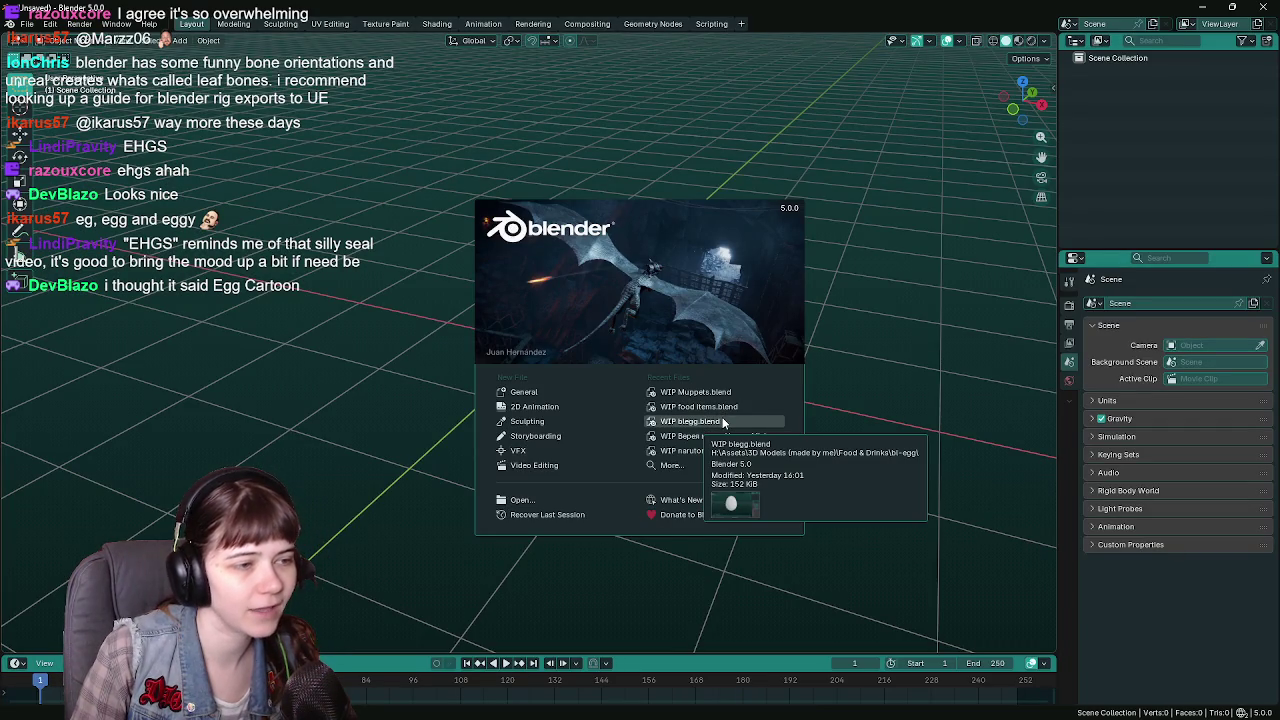
pyautogui.click(700, 407)
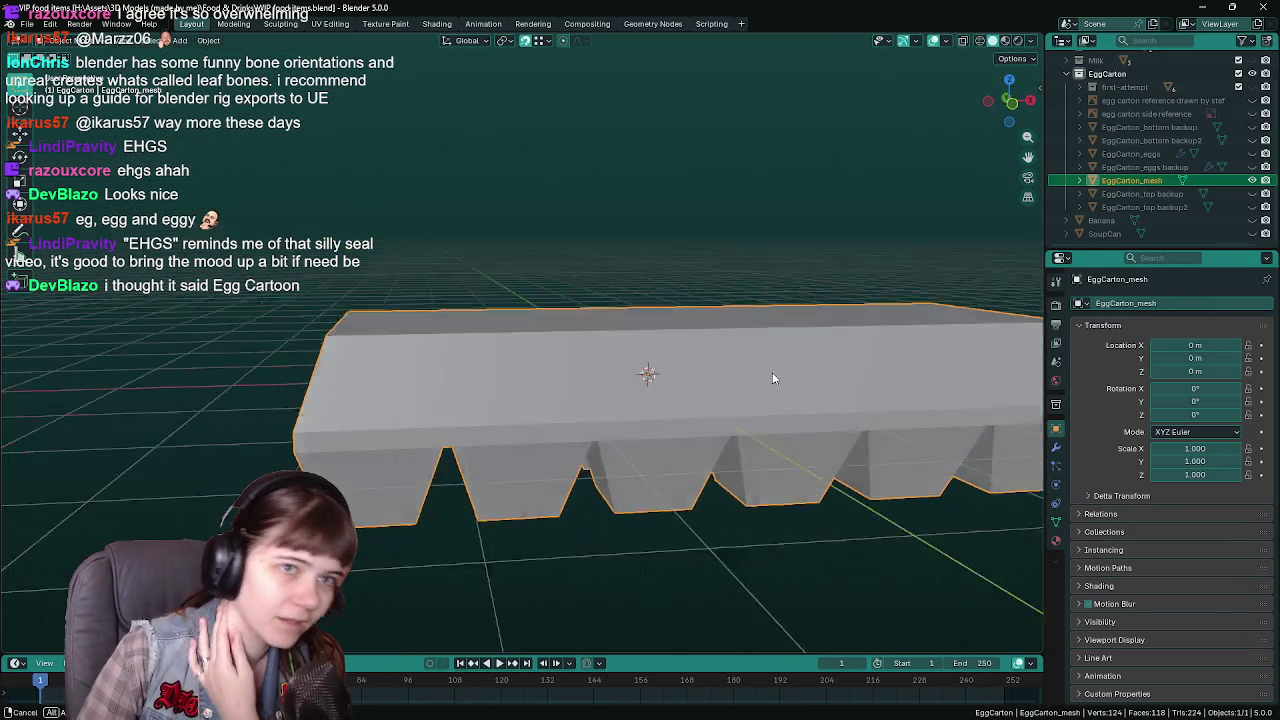
# Unhide the hand-drawn EHGS reference image and raise it along Z above the EggCarton_mesh.
pyautogui.moveTo(772, 378); pyautogui.dragTo(760, 380, button='middle')
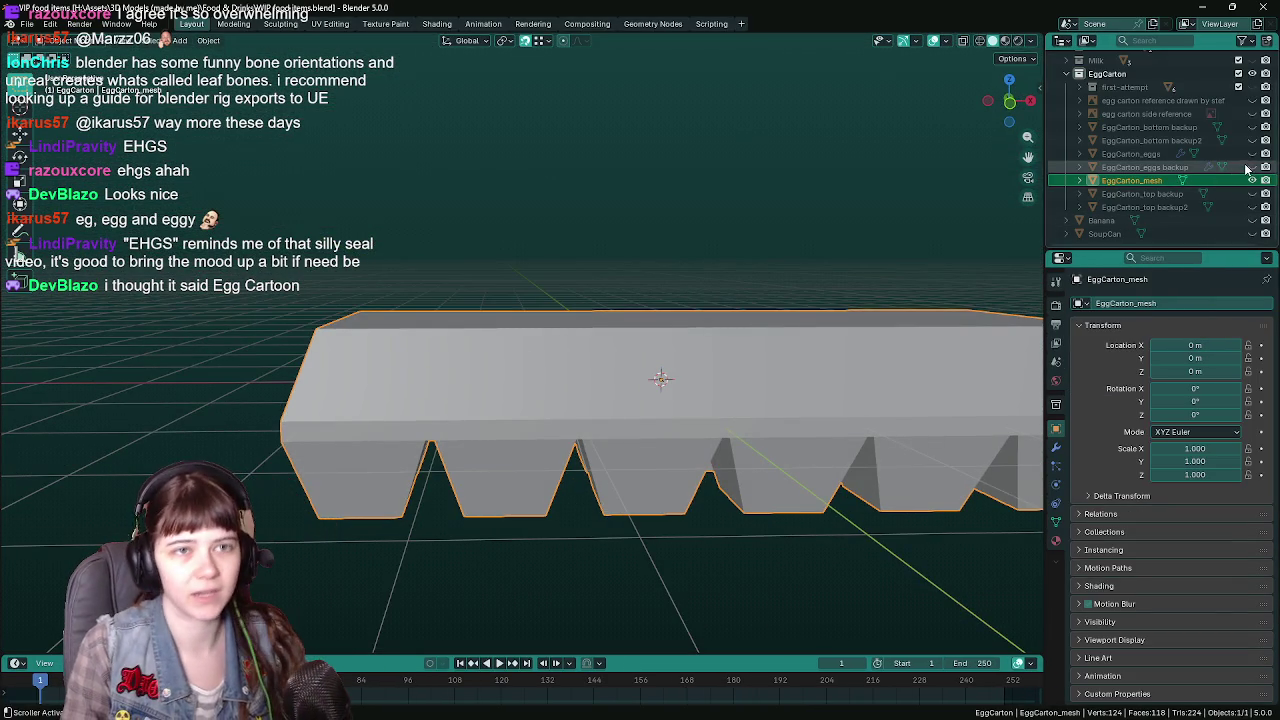
pyautogui.click(1252, 100)
pyautogui.moveTo(760, 340); pyautogui.dragTo(765, 306, button='middle')
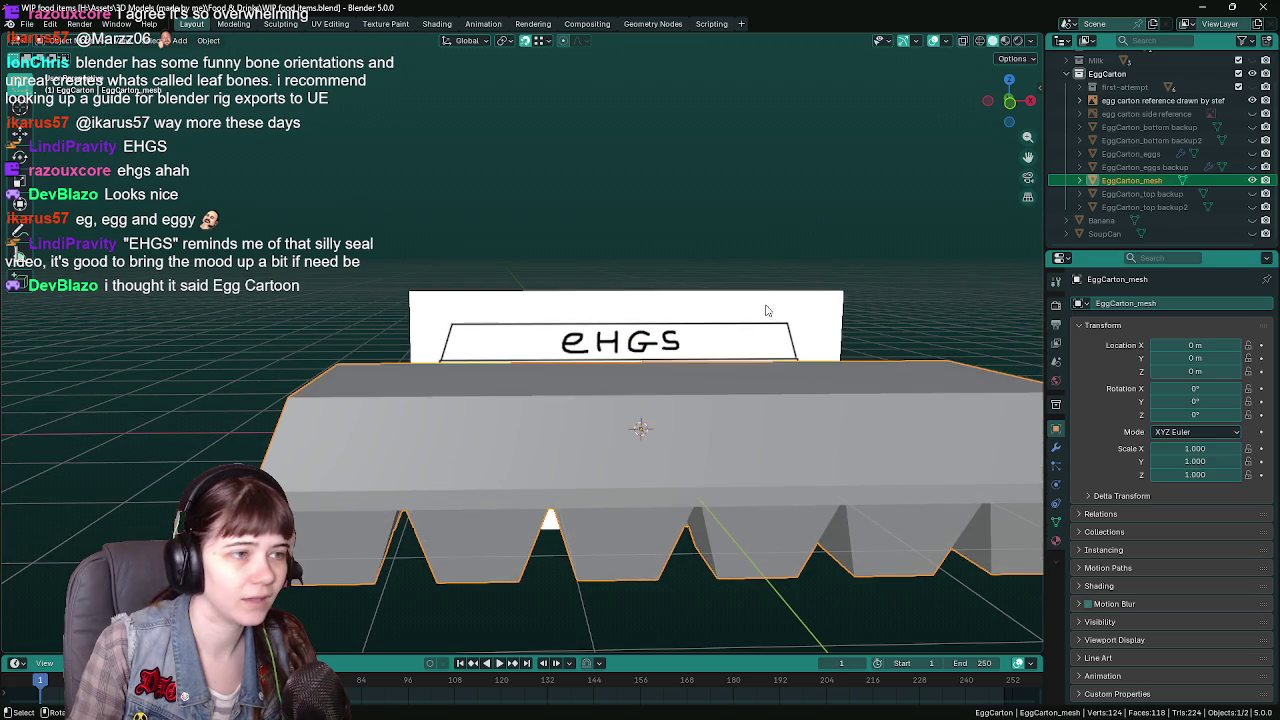
pyautogui.click(765, 306)
pyautogui.press('g')
pyautogui.press('z')
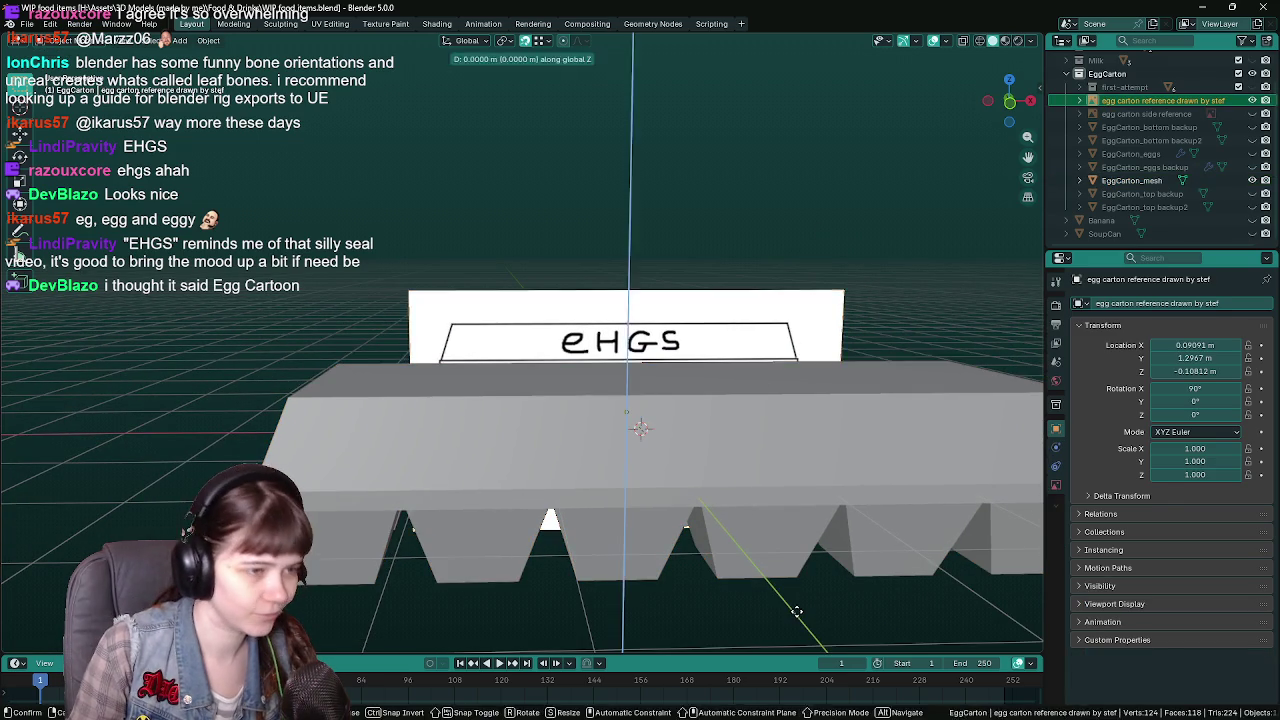
pyautogui.click(770, 430)
pyautogui.moveTo(770, 430); pyautogui.dragTo(756, 395, button='middle')
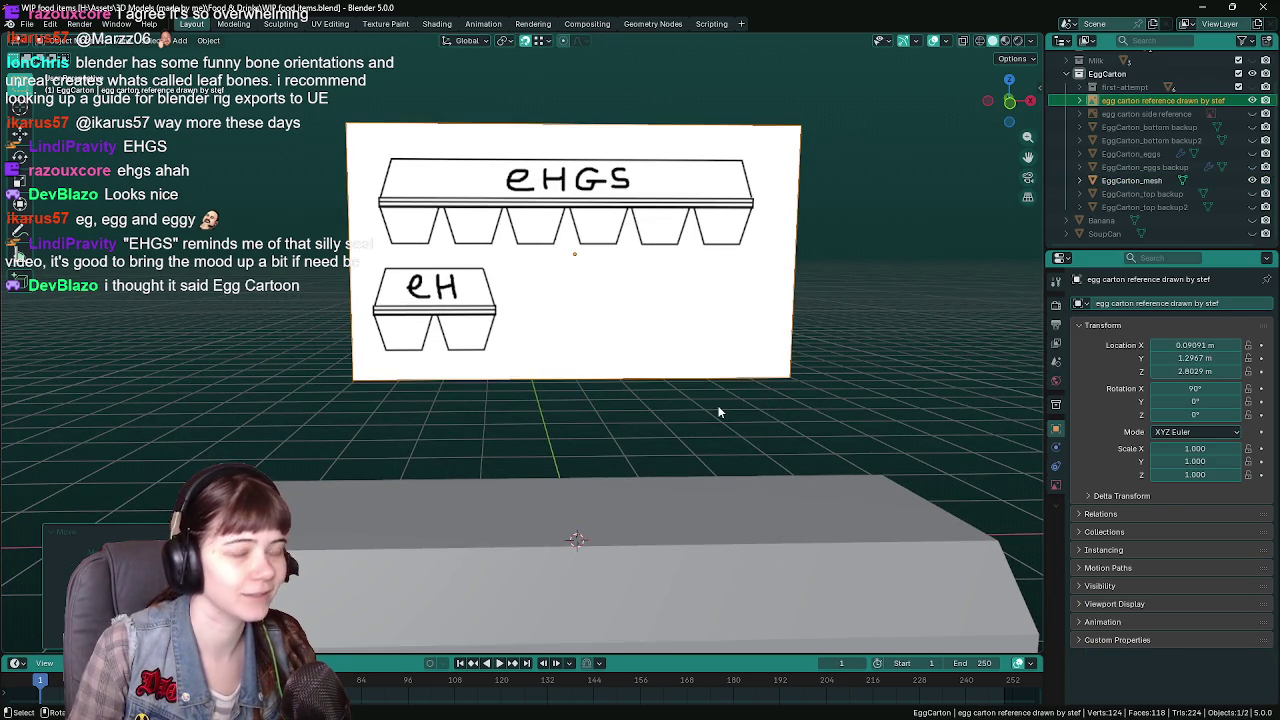
pyautogui.moveTo(697, 434); pyautogui.dragTo(737, 371, button='middle')
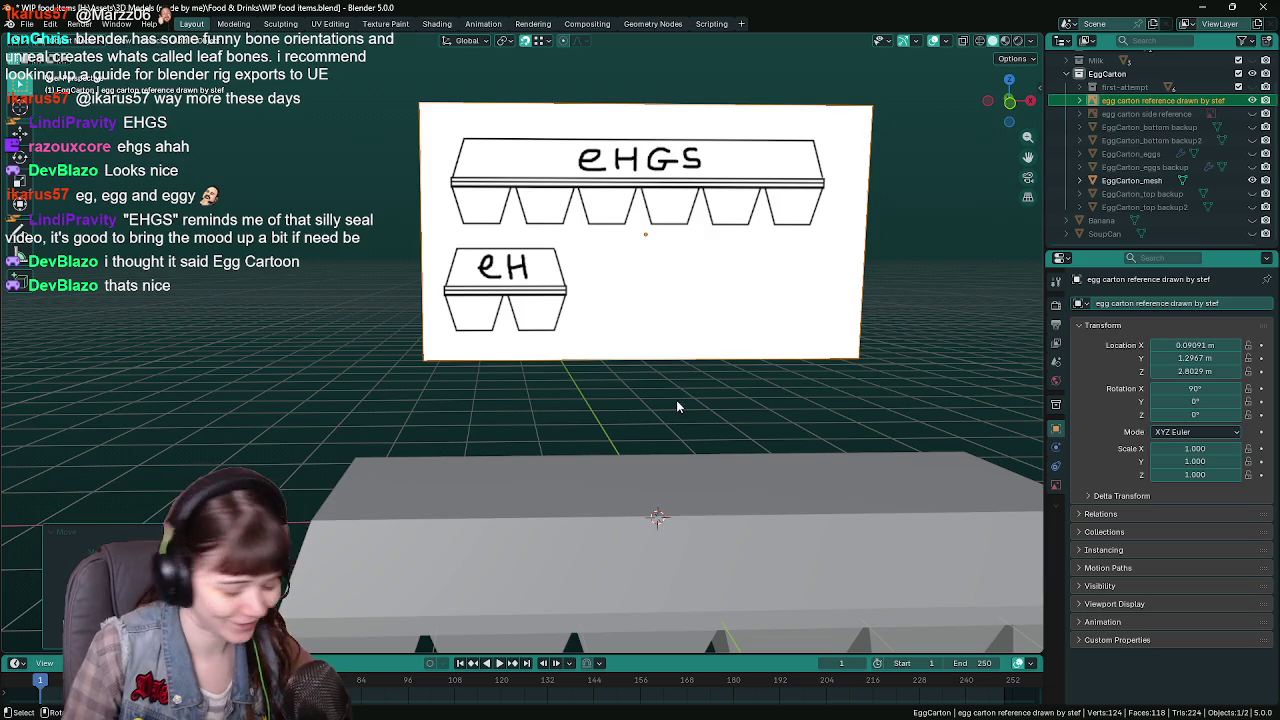
# Undo the reference image's raise and save WIP food items.blend.
pyautogui.hotkey('ctrl', 'z')
pyautogui.moveTo(676, 400); pyautogui.dragTo(729, 347, button='middle')
pyautogui.hotkey('ctrl', 's')
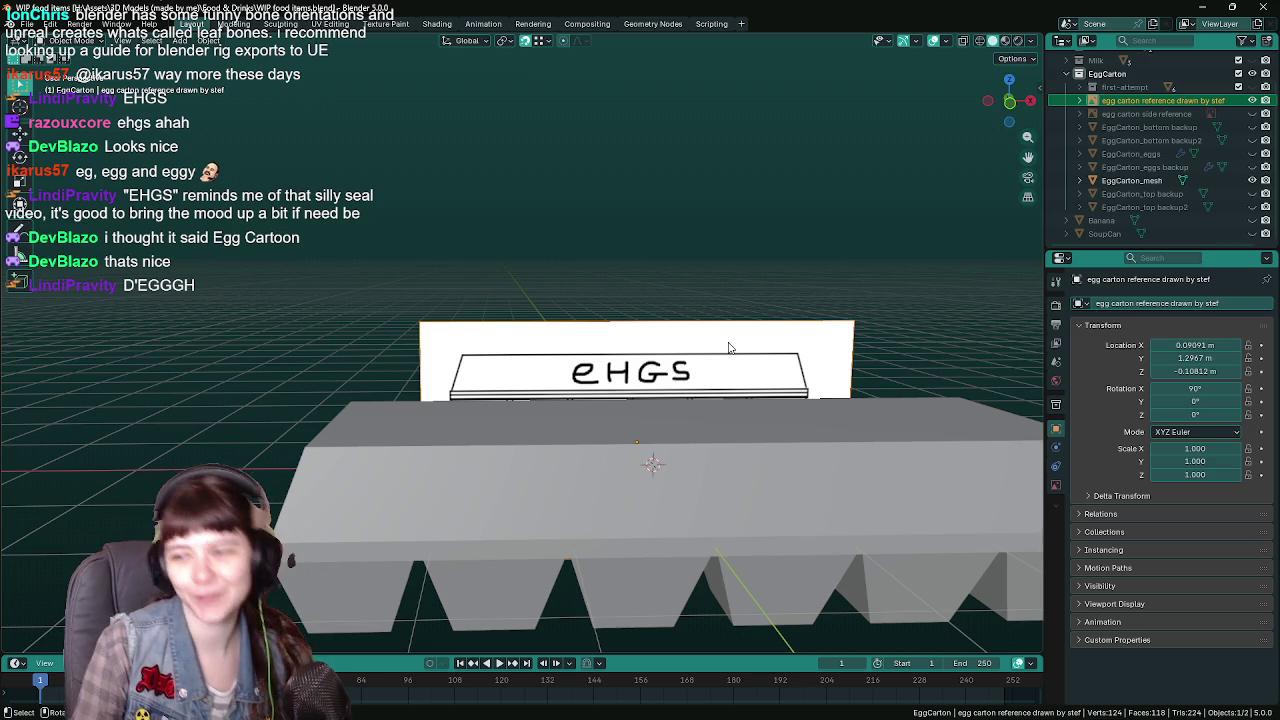
# Select the reference plane, cancel its move, deselect it, and save the file again.
pyautogui.click(758, 321)
pyautogui.scroll(-3, 758, 321)
pyautogui.moveTo(758, 321); pyautogui.dragTo(736, 316, button='middle')
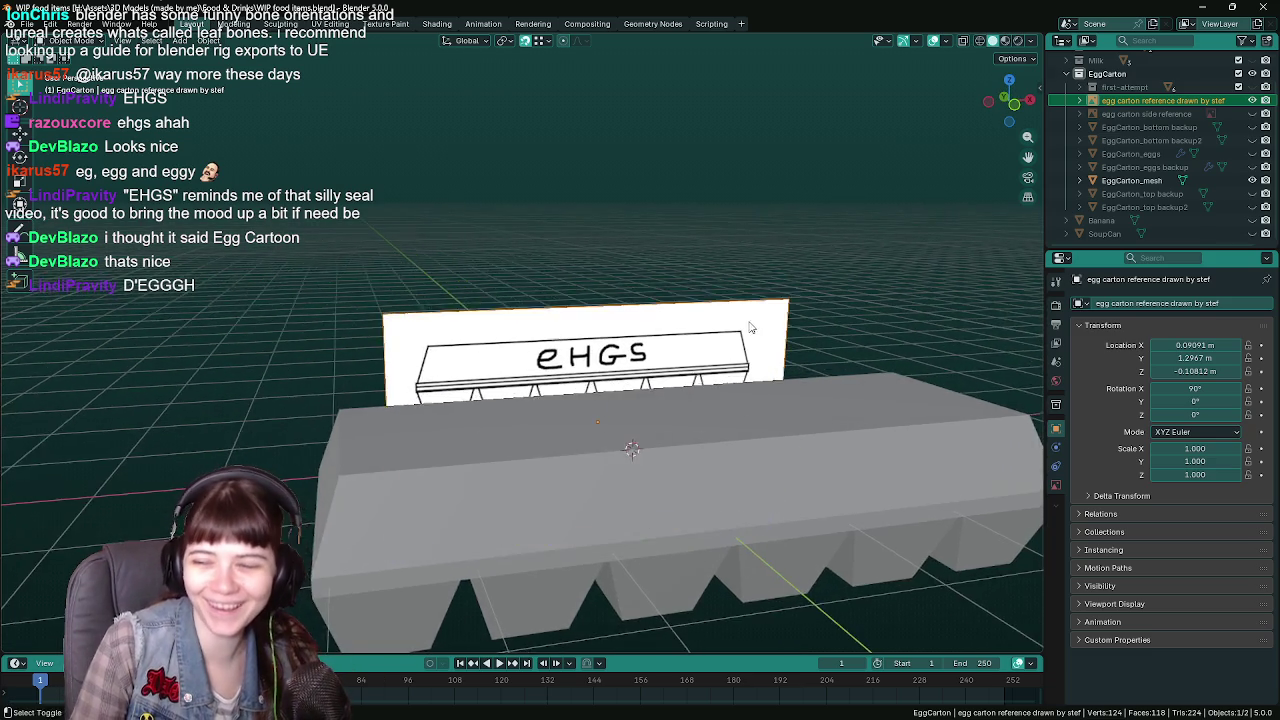
pyautogui.scroll(3, 736, 316)
pyautogui.rightClick(821, 256)
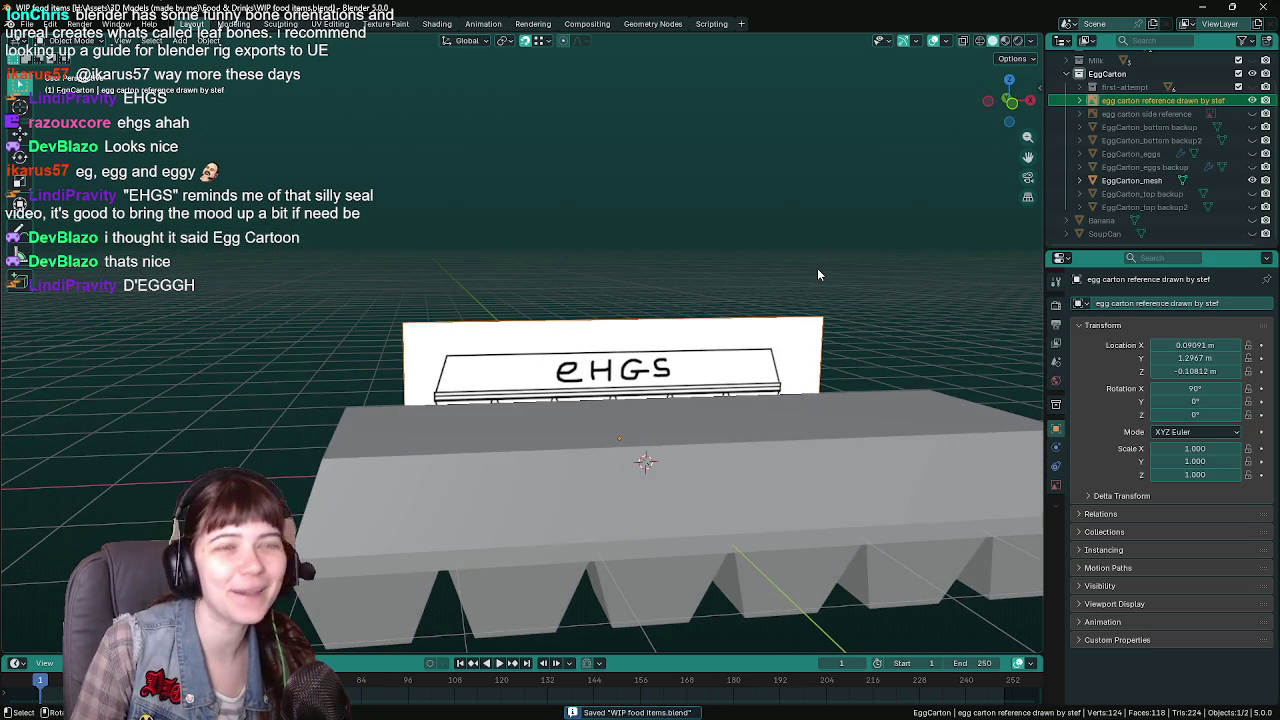
pyautogui.click(817, 268)
pyautogui.hotkey('ctrl', 's')
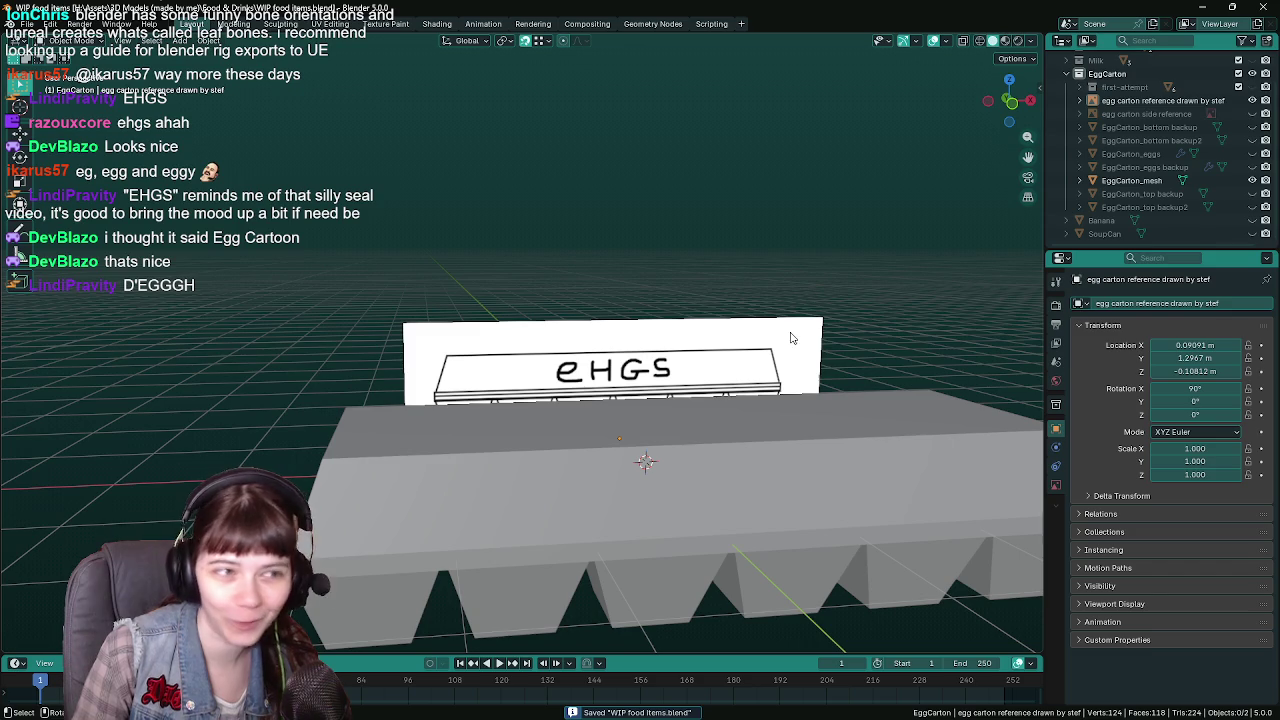
# Select the reference plane and minimize the food items window to reveal WIP Muppets.blend.
pyautogui.click(791, 329)
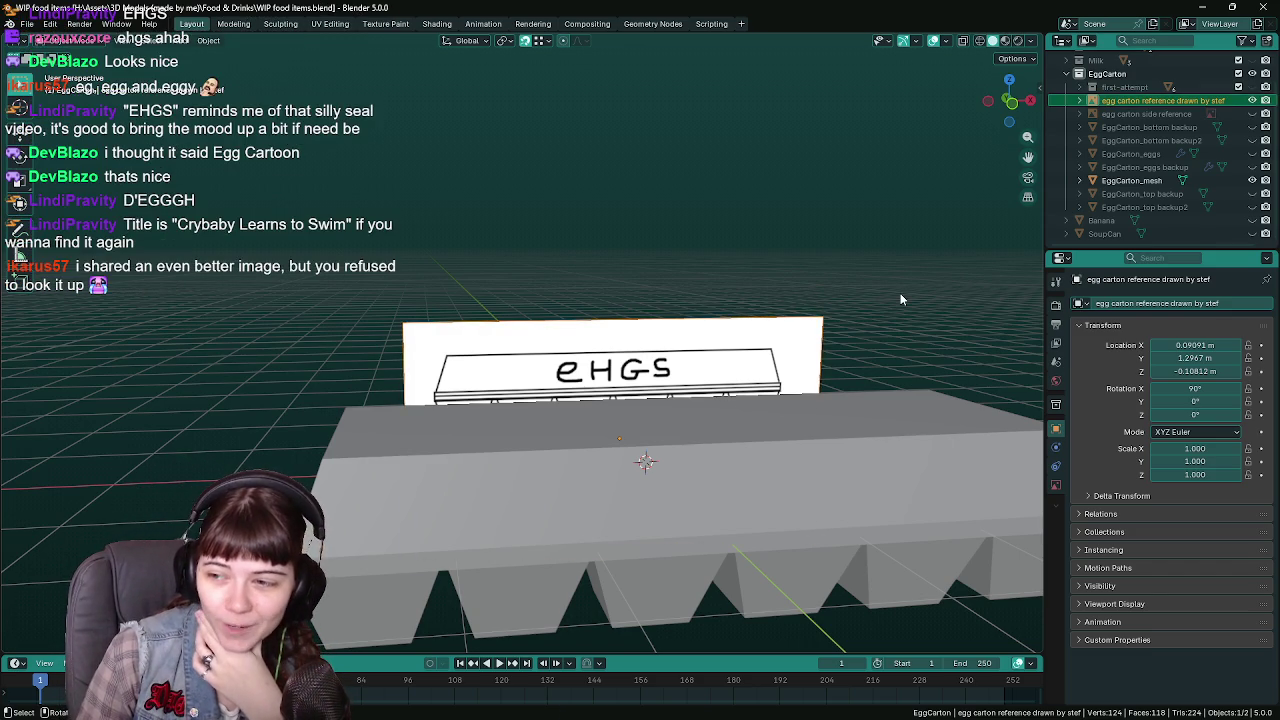
pyautogui.click(1259, 7)
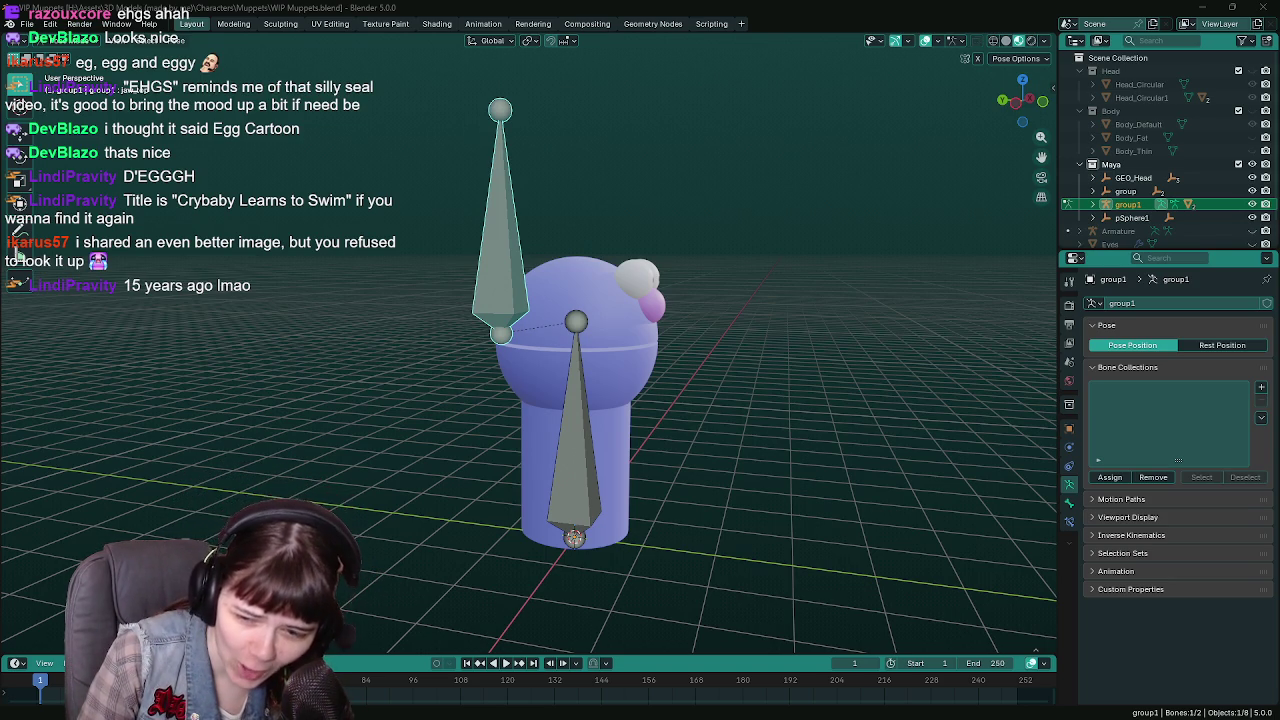
pyautogui.moveTo(1279, 295); pyautogui.dragTo(739, 295)
pyautogui.doubleClick(739, 295)
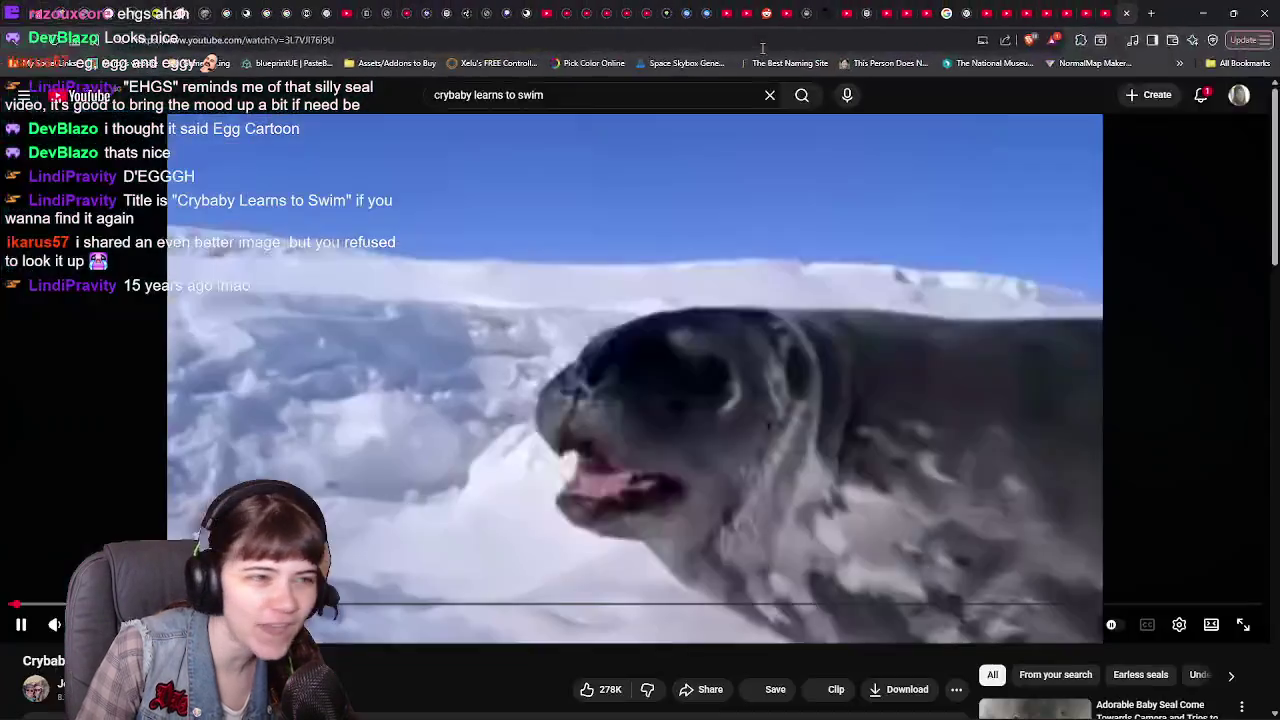
pyautogui.scroll(-2, 378, 683)
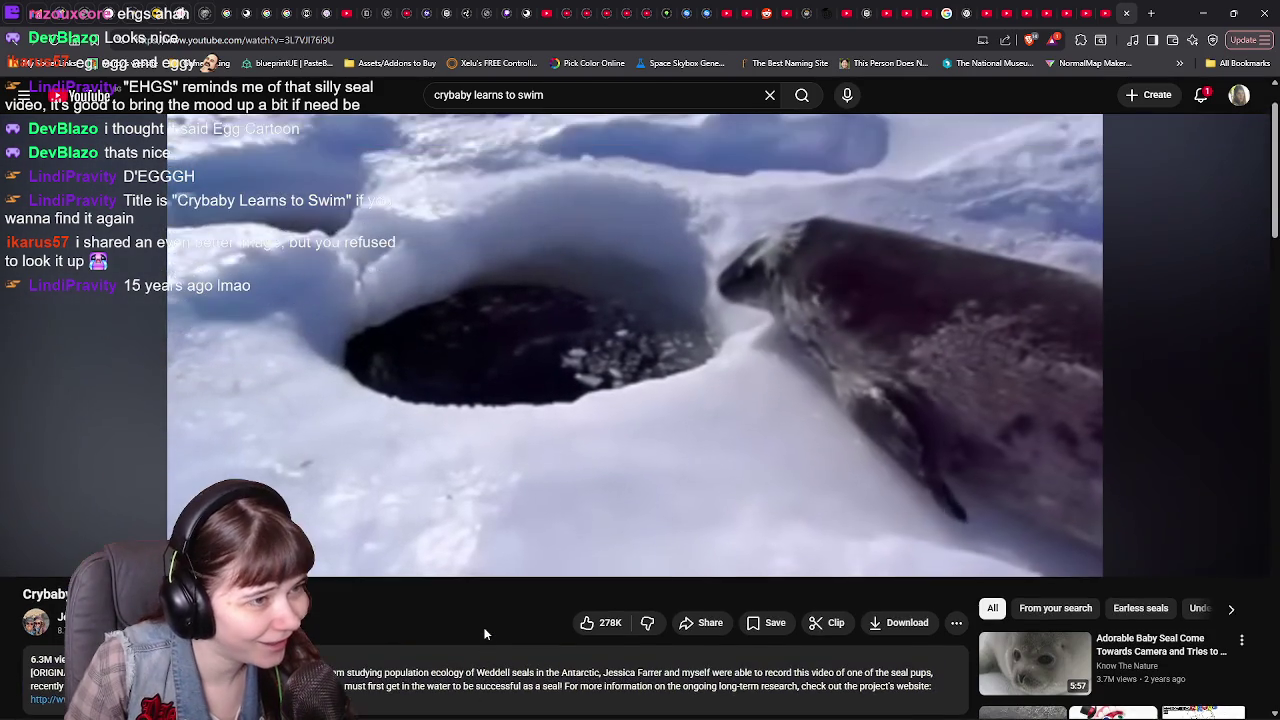
pyautogui.scroll(-1, 447, 575)
pyautogui.click(517, 286)
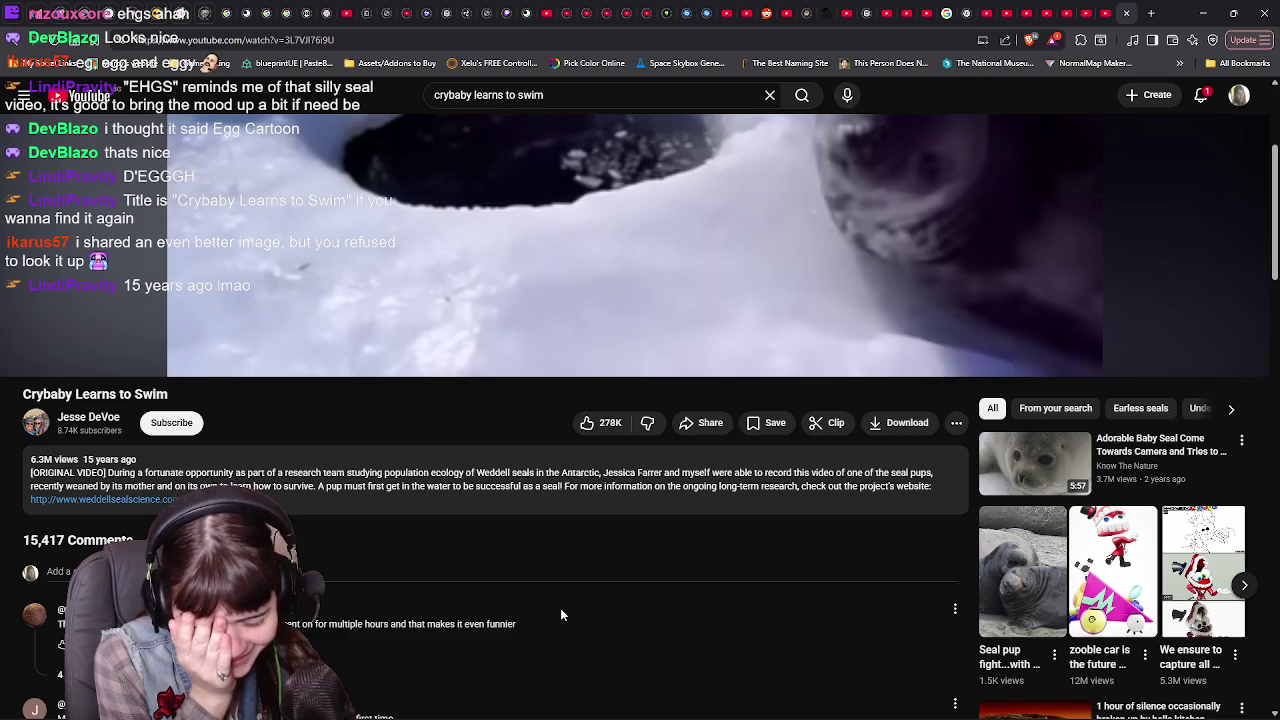
pyautogui.scroll(3, 561, 604)
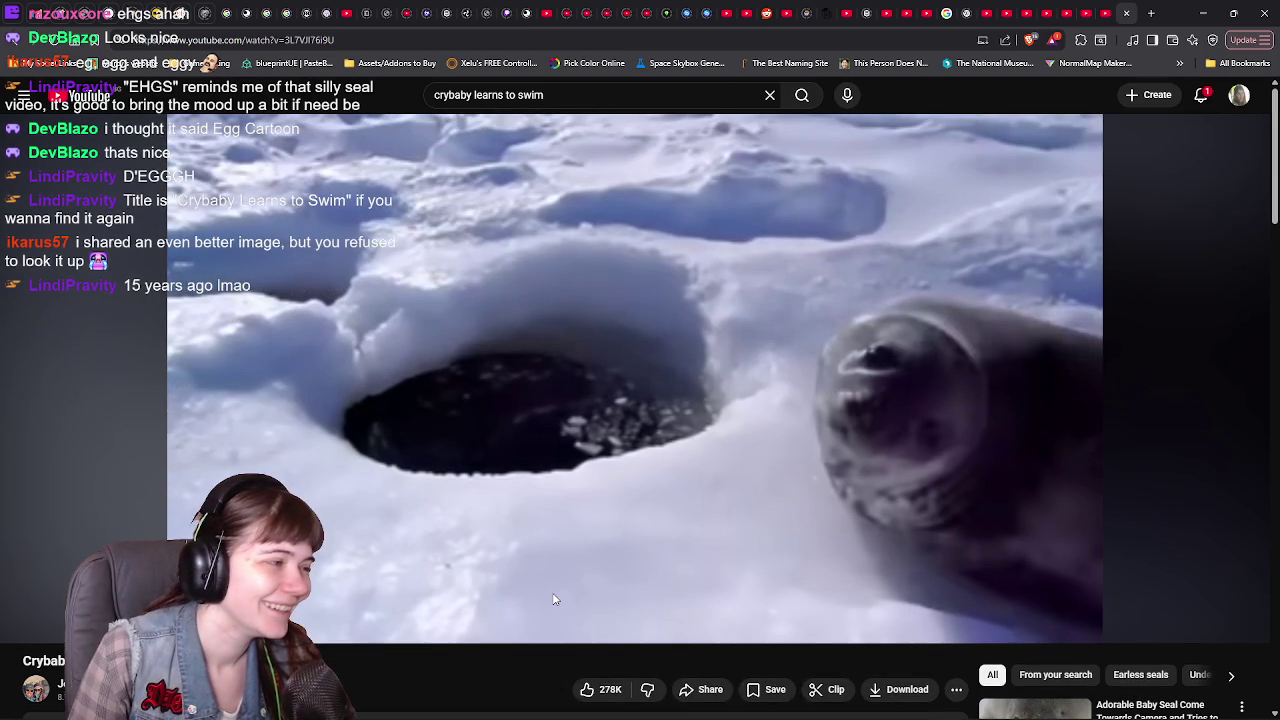
pyautogui.click(1203, 13)
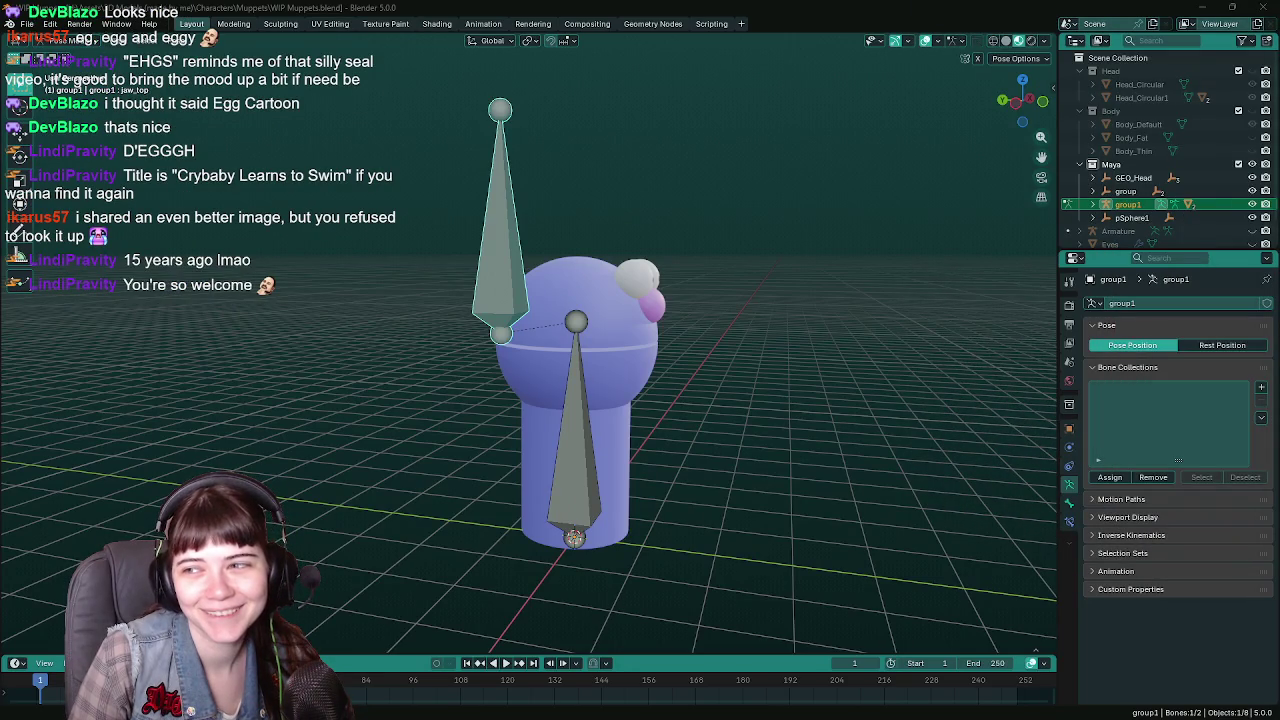